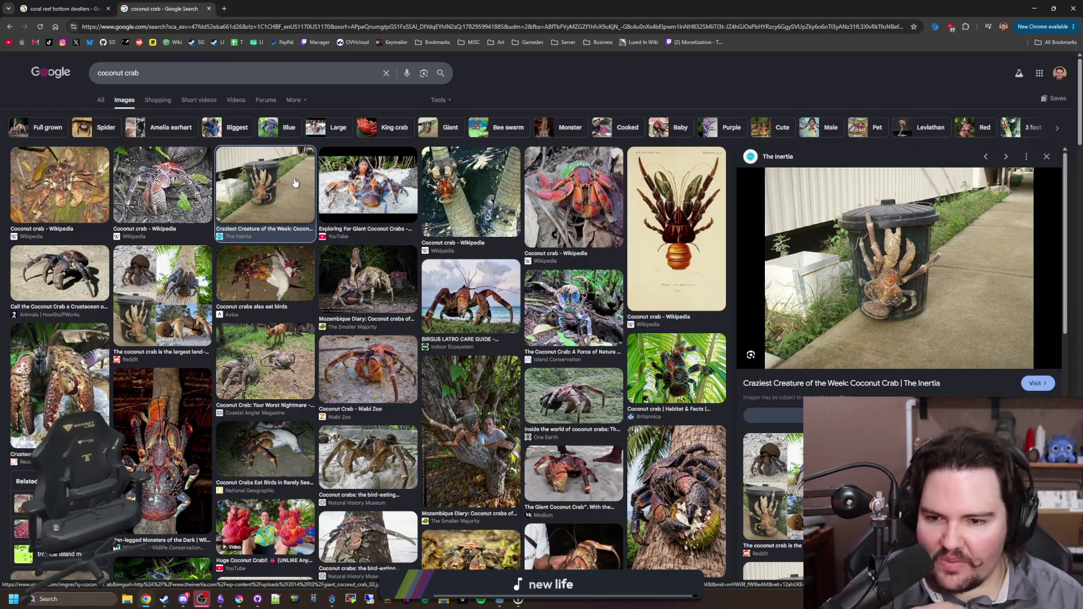
# - Show the general coconut crab results, then move to the Japanese spider crab related search
pyautogui.click(100, 103)
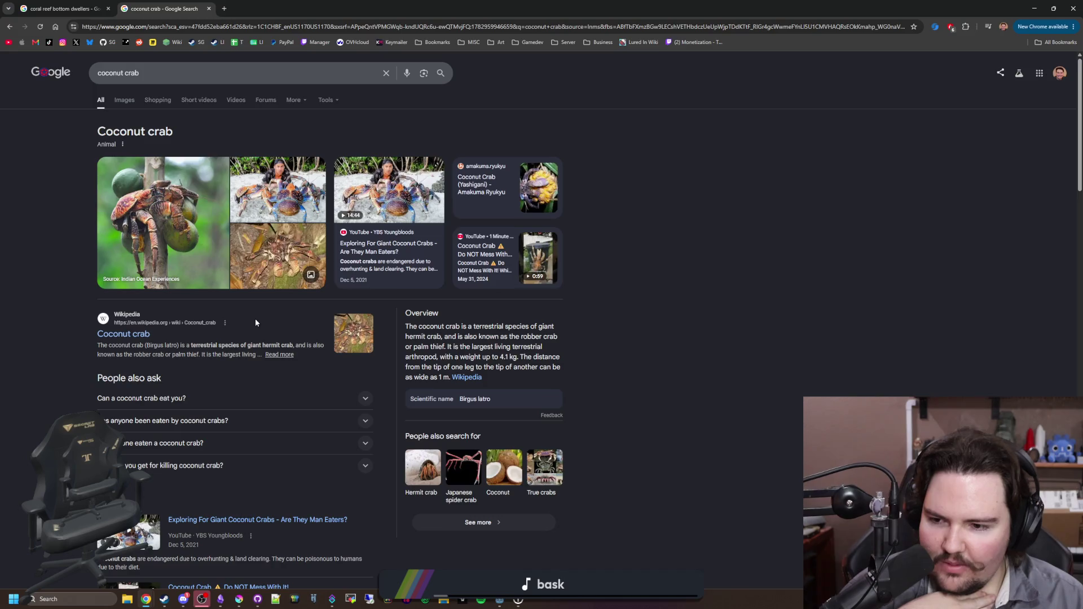
pyautogui.scroll(-2, 254, 322)
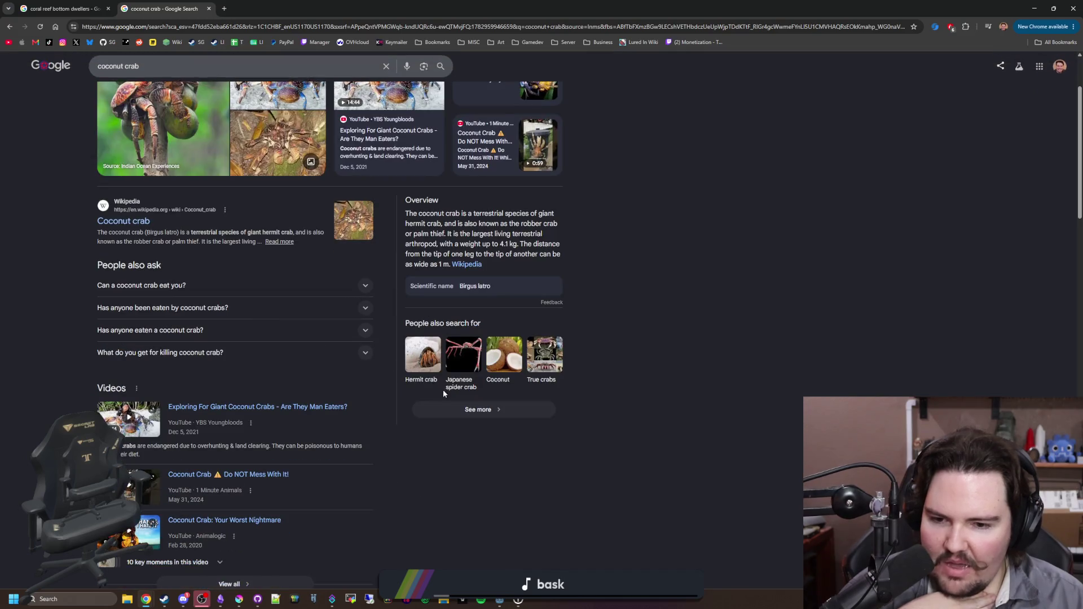
pyautogui.click(467, 363)
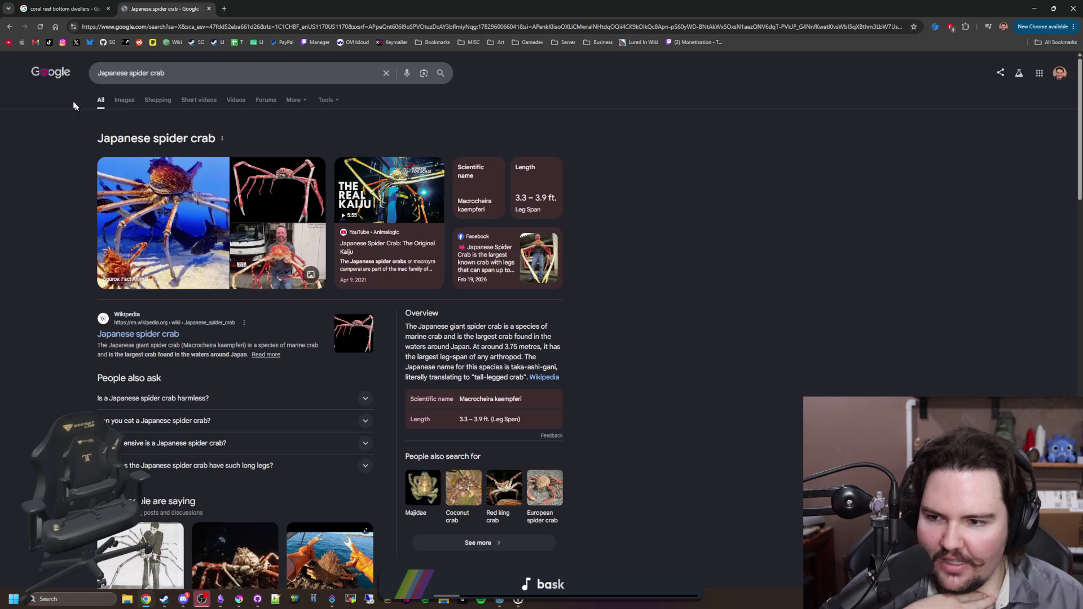
# - Browse the Japanese spider crab images, previewing the Wikipedia photo, then go back to All results
pyautogui.click(125, 100)
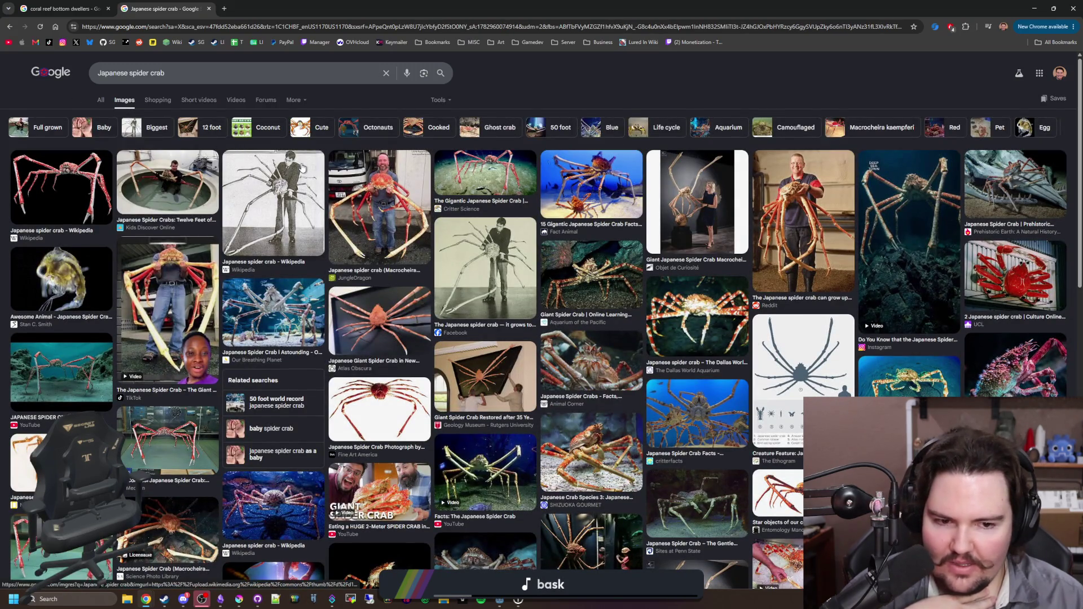
pyautogui.click(79, 191)
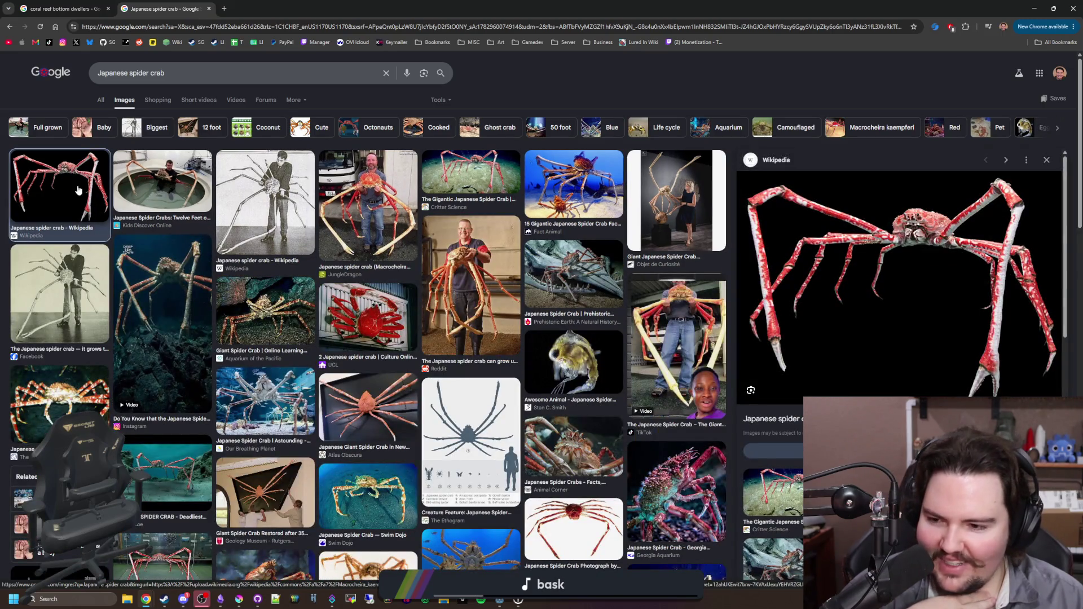
pyautogui.scroll(-5, 79, 191)
pyautogui.scroll(5, 72, 128)
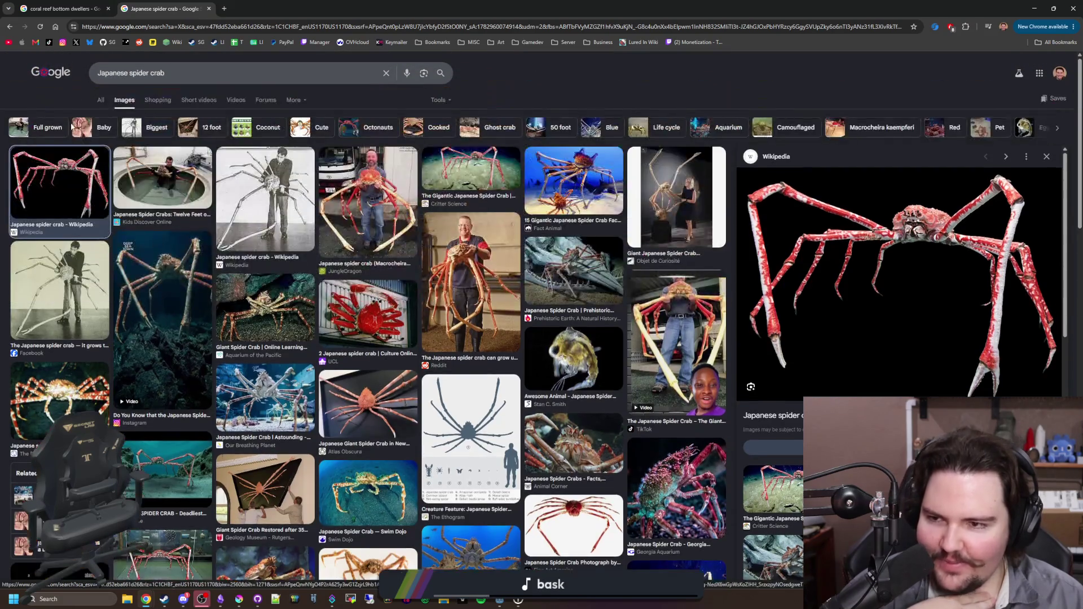
pyautogui.click(101, 100)
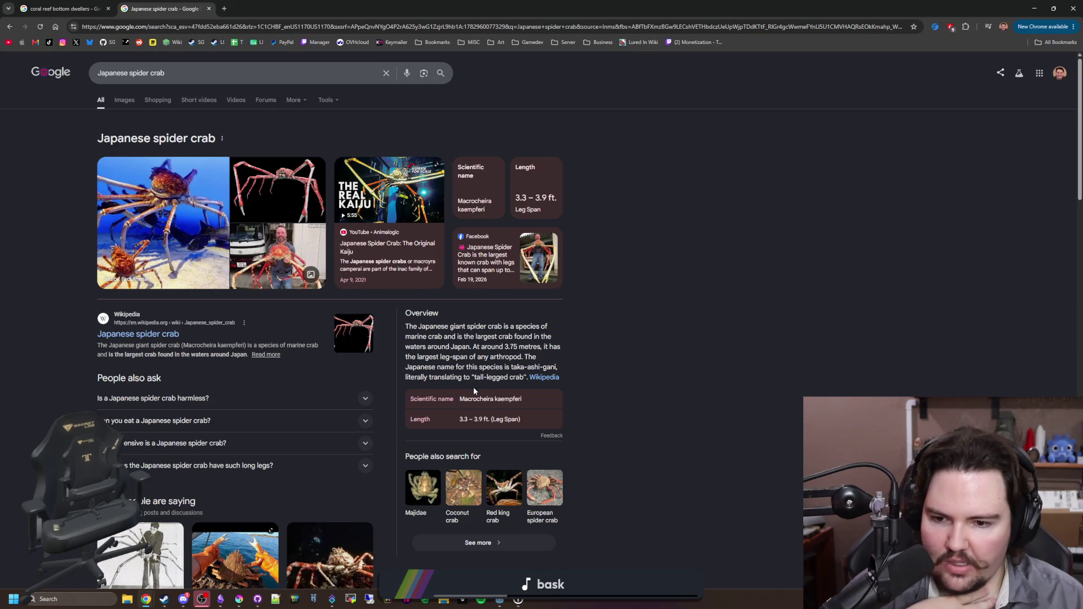
# - Open the Japanese spider crab Wikipedia article and read down to the depth range in Distribution
pyautogui.click(170, 339)
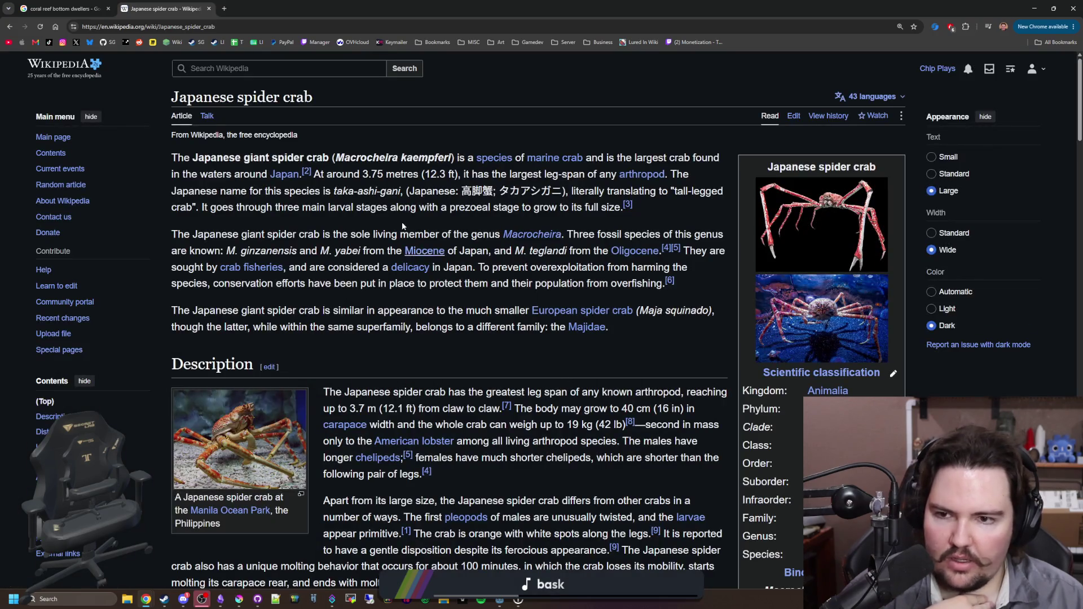
pyautogui.scroll(-4, 397, 178)
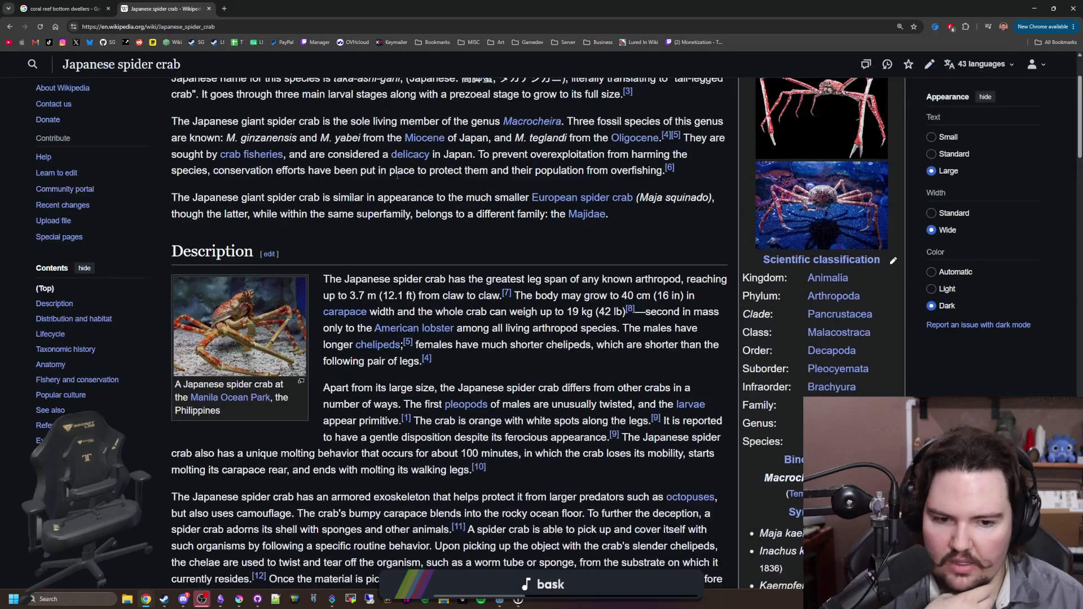
pyautogui.scroll(4, 397, 179)
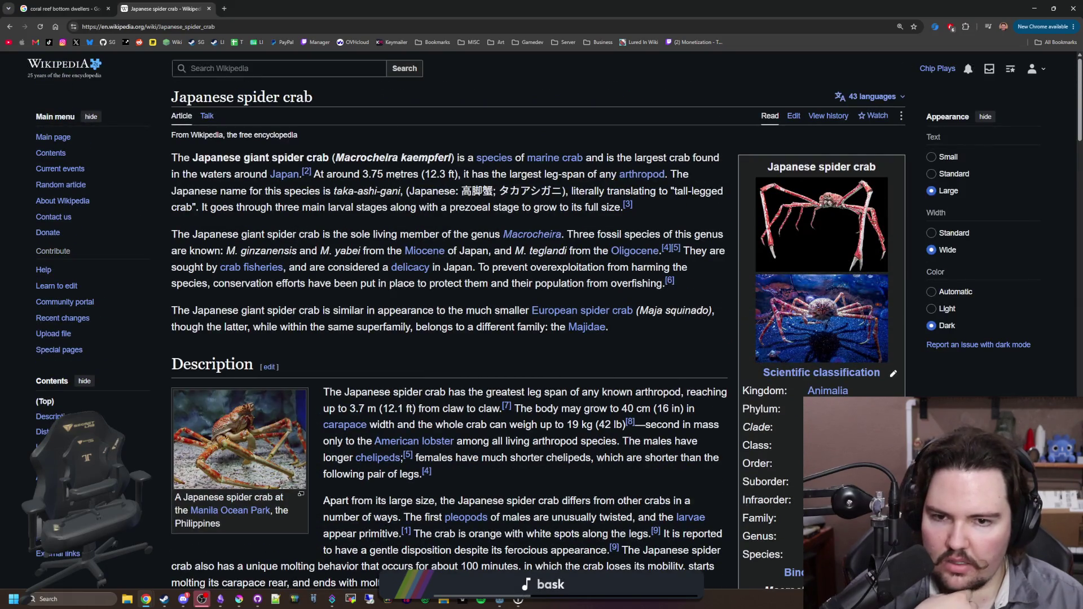
pyautogui.scroll(-5, 397, 178)
pyautogui.moveTo(397, 178)
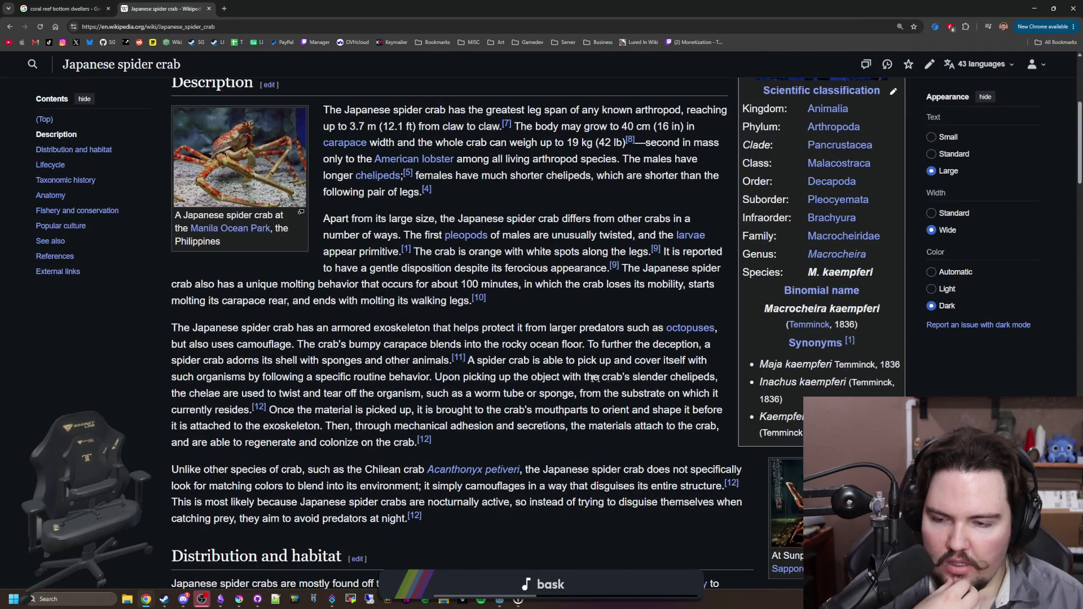
pyautogui.scroll(-3, 481, 365)
pyautogui.scroll(-1, 481, 369)
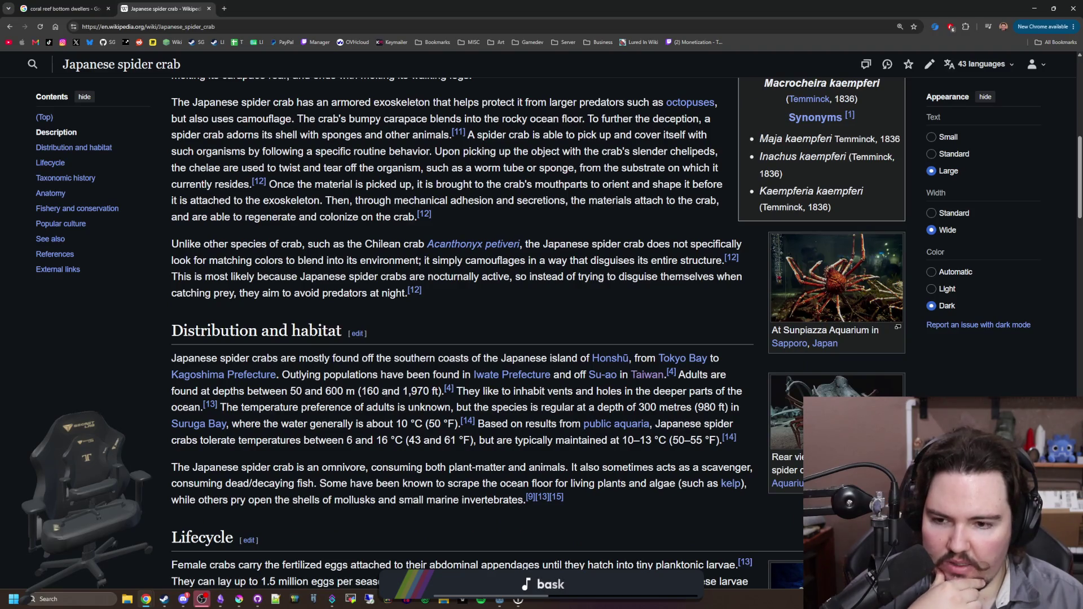
pyautogui.scroll(-1, 386, 392)
pyautogui.moveTo(261, 336)
pyautogui.mouseDown()
pyautogui.moveTo(276, 319)
pyautogui.moveTo(264, 335)
pyautogui.moveTo(340, 336)
pyautogui.mouseUp()
pyautogui.click(353, 335)
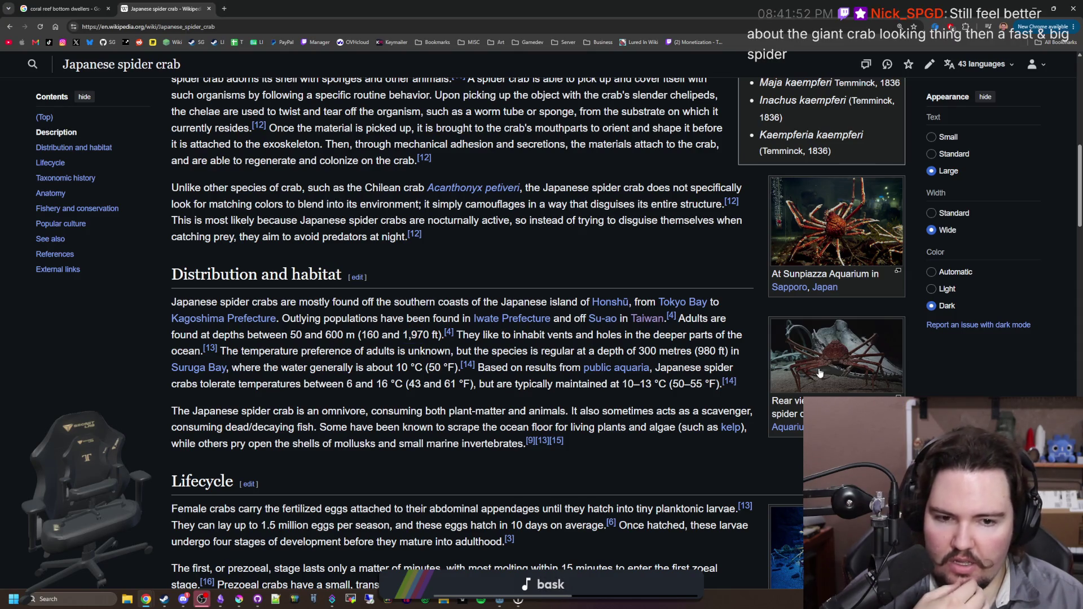
# - View the Monterey Bay Aquarium and rear-view crab photos enlarged, closing each afterward
pyautogui.click(838, 368)
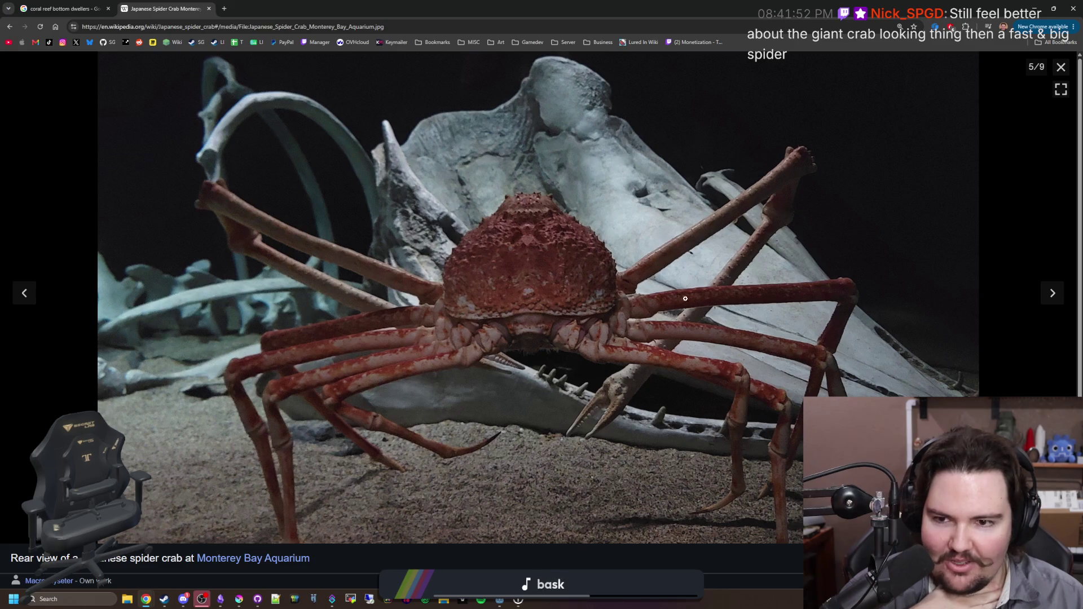
pyautogui.click(1060, 68)
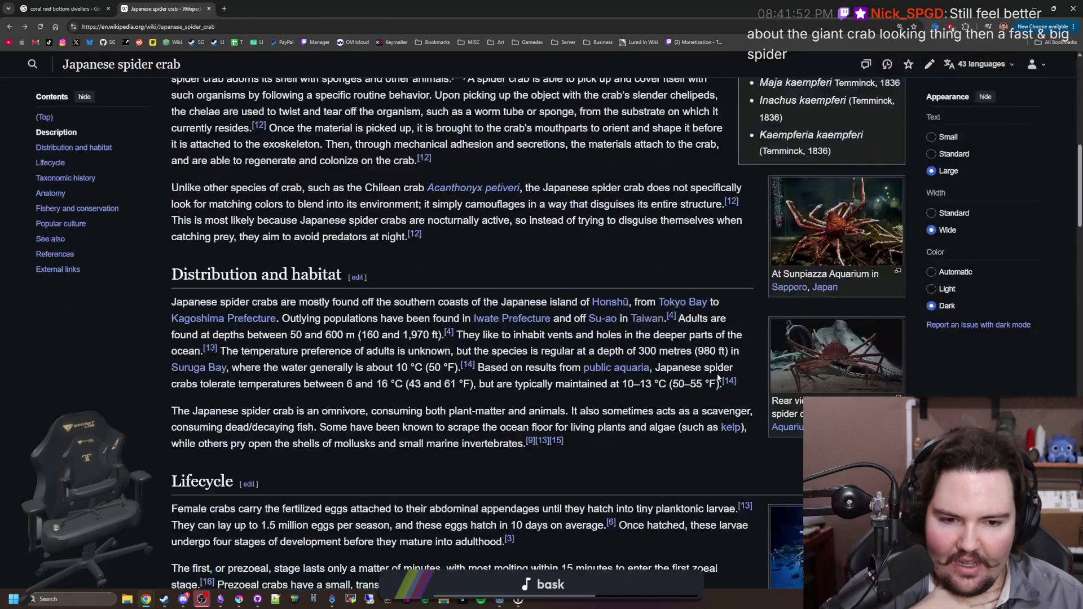
pyautogui.scroll(-3, 1061, 77)
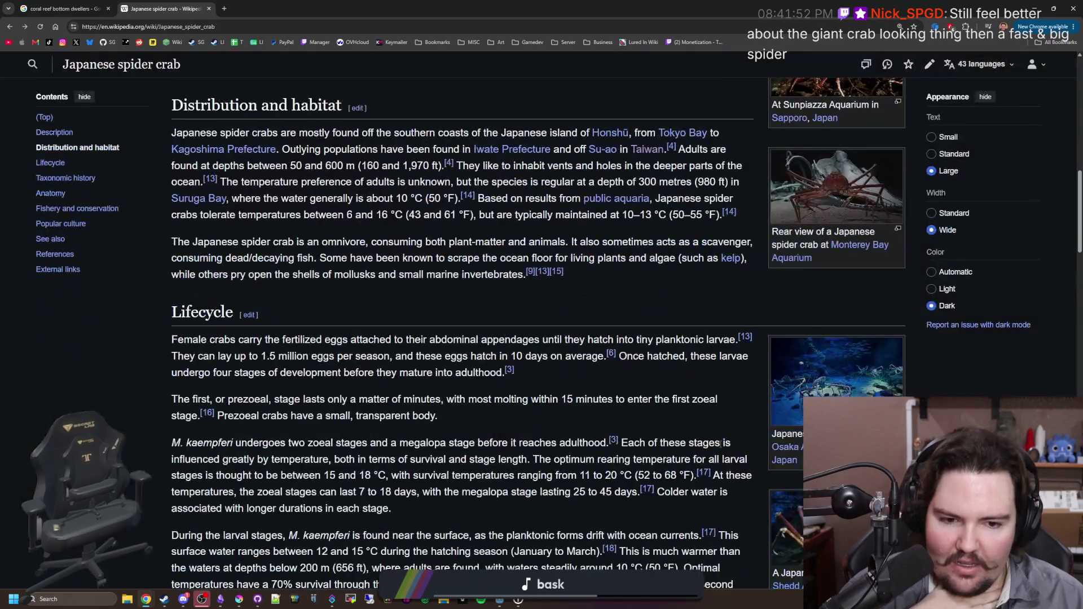
pyautogui.click(812, 195)
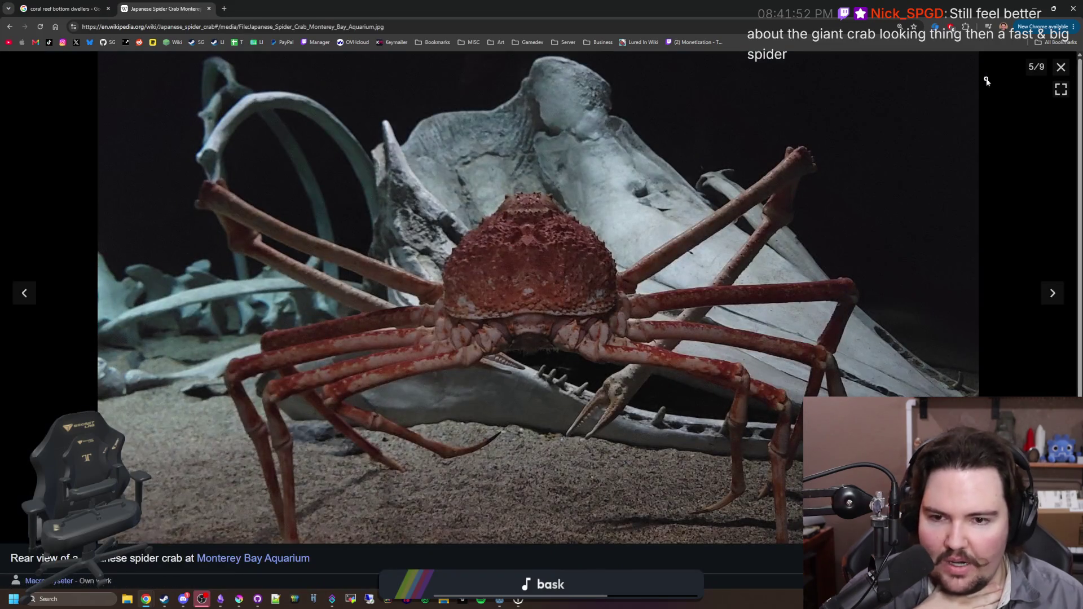
pyautogui.click(1060, 67)
pyautogui.scroll(-2, 840, 282)
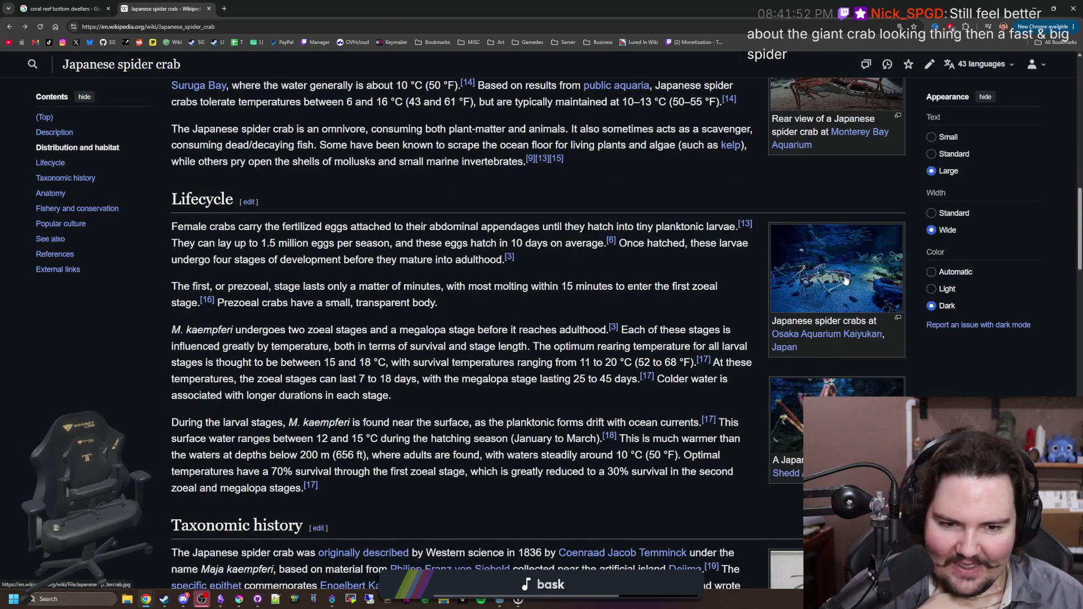
# - Study the Osaka Aquarium crab photo enlarged twice, closing the viewer each time
pyautogui.click(845, 281)
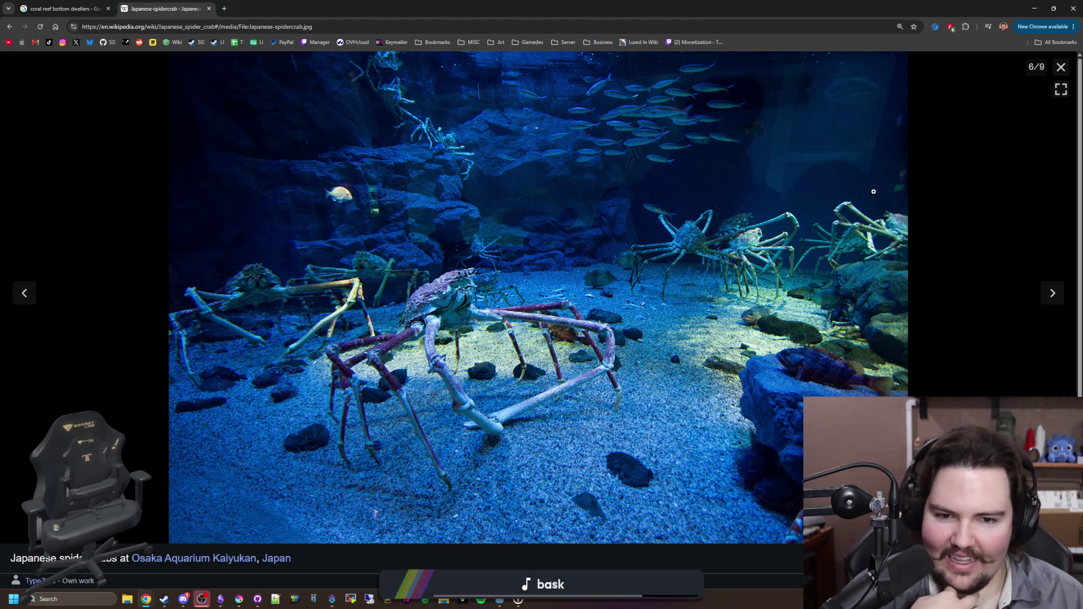
pyautogui.click(1061, 67)
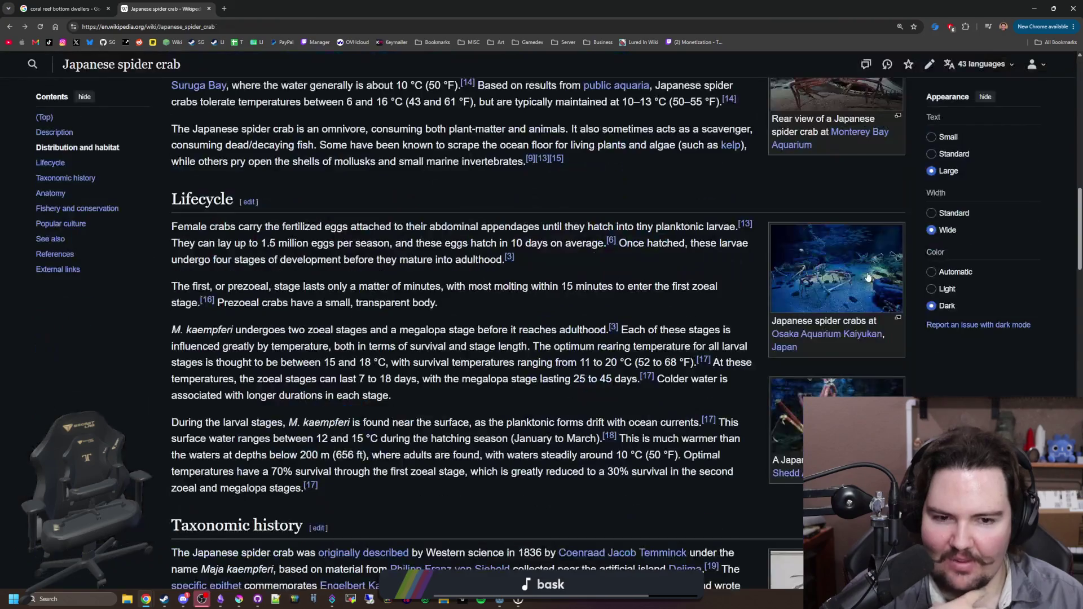
pyautogui.click(867, 277)
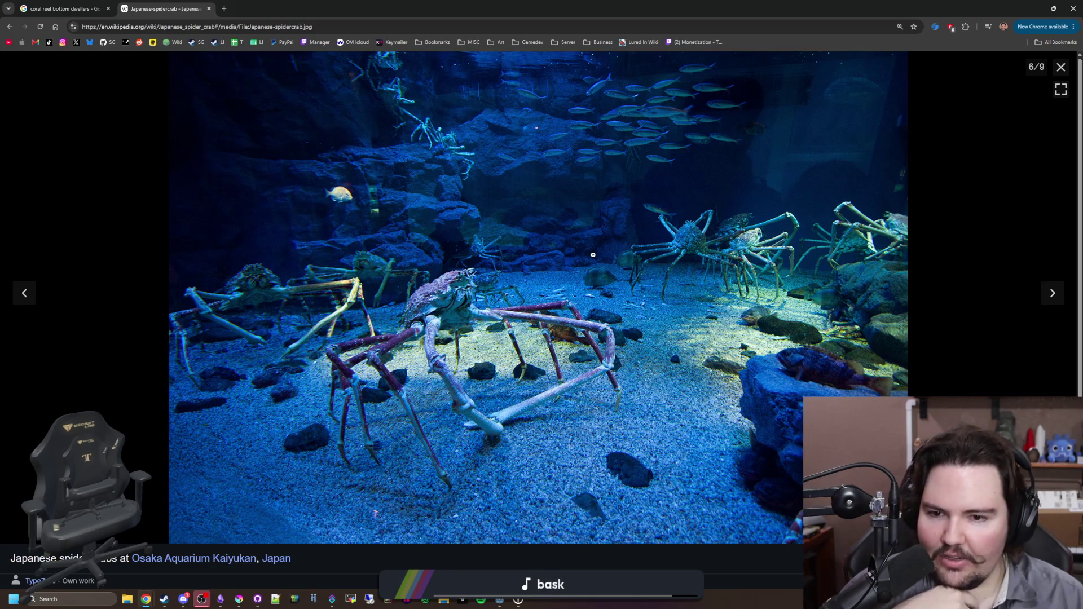
pyautogui.click(1060, 67)
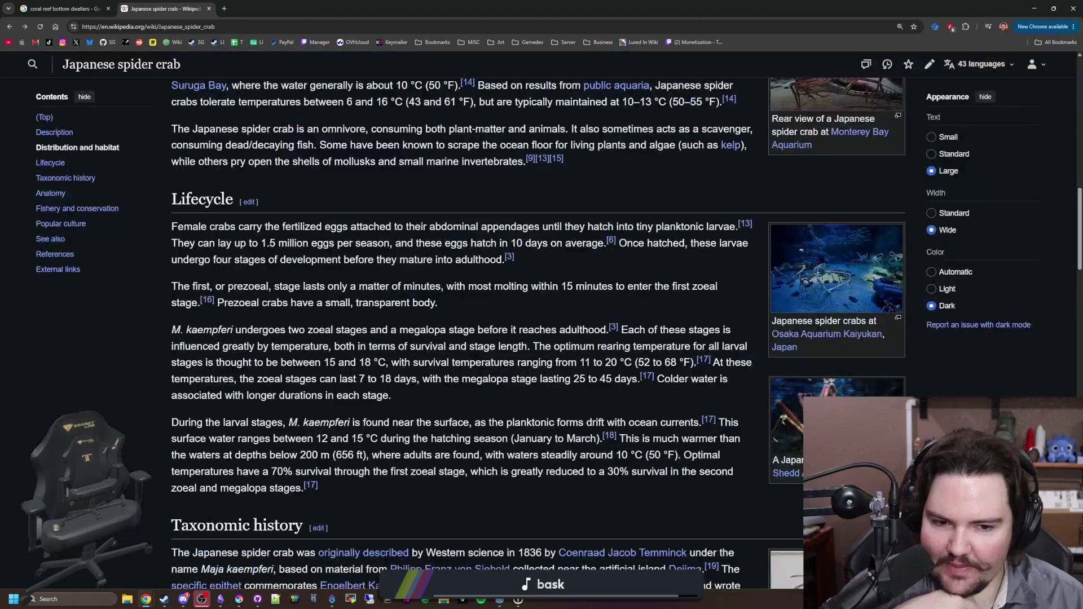
pyautogui.scroll(-10, 663, 338)
pyautogui.scroll(-1, 663, 381)
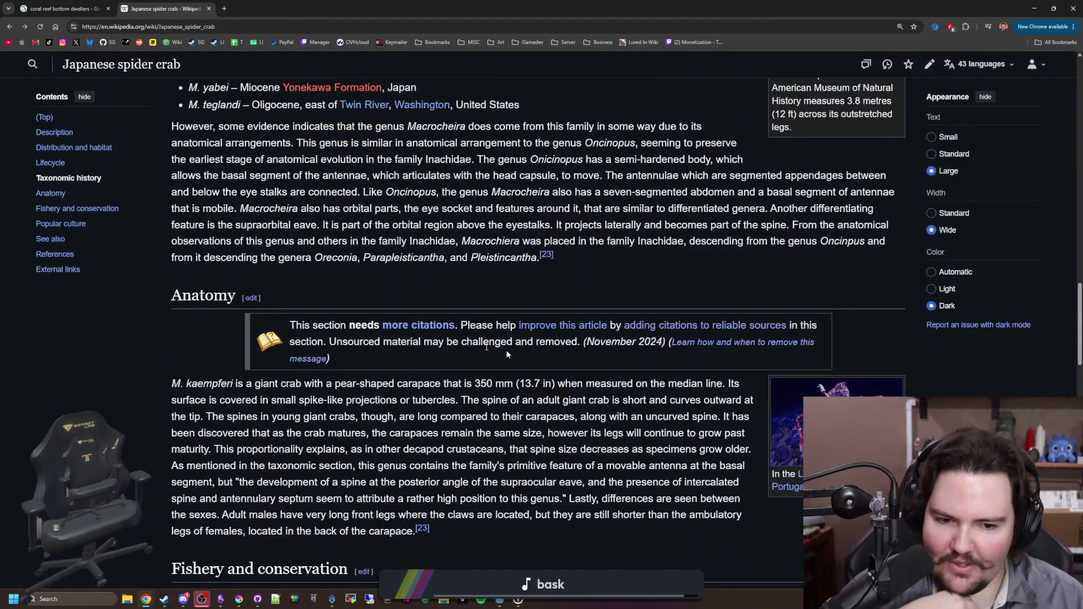
# - View the Lisbon Oceanarium crab photo enlarged, then return to the Google spider crab results
pyautogui.click(787, 429)
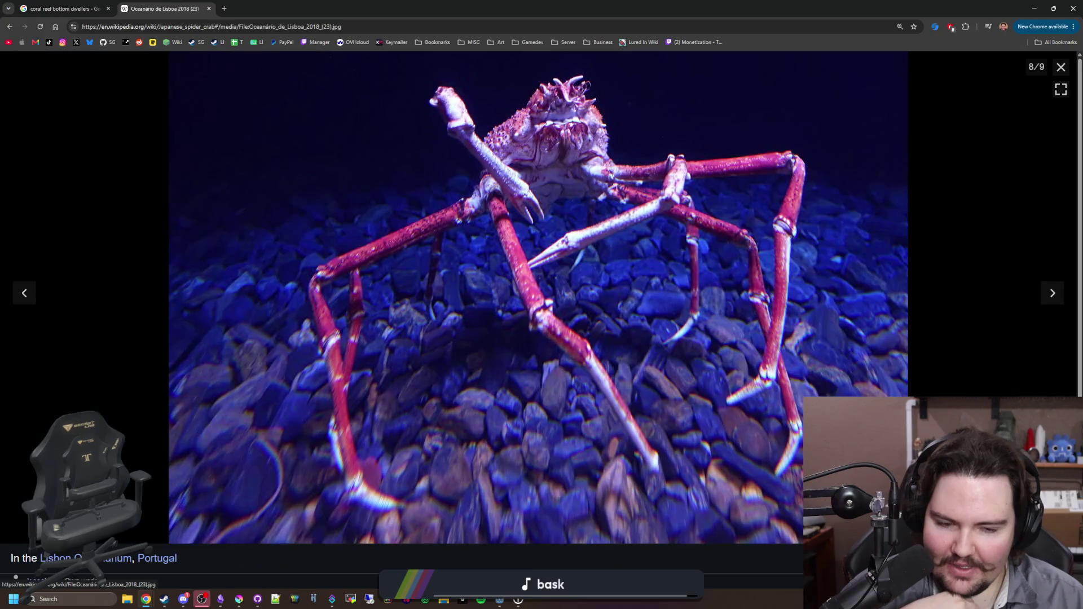
pyautogui.click(1061, 66)
pyautogui.scroll(-5, 443, 325)
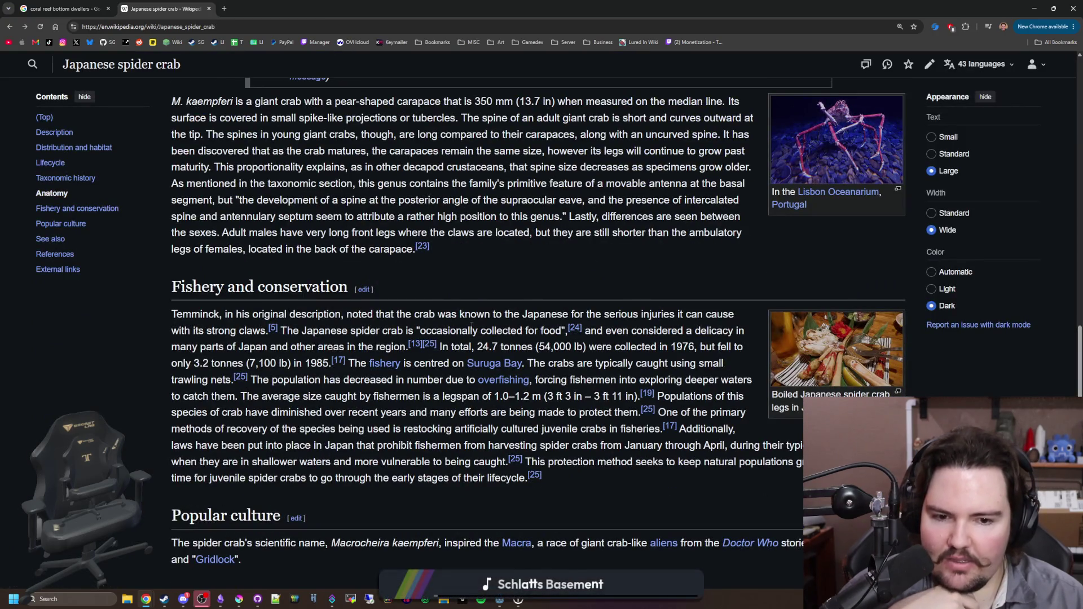
pyautogui.scroll(-5, 471, 325)
pyautogui.scroll(20, 471, 324)
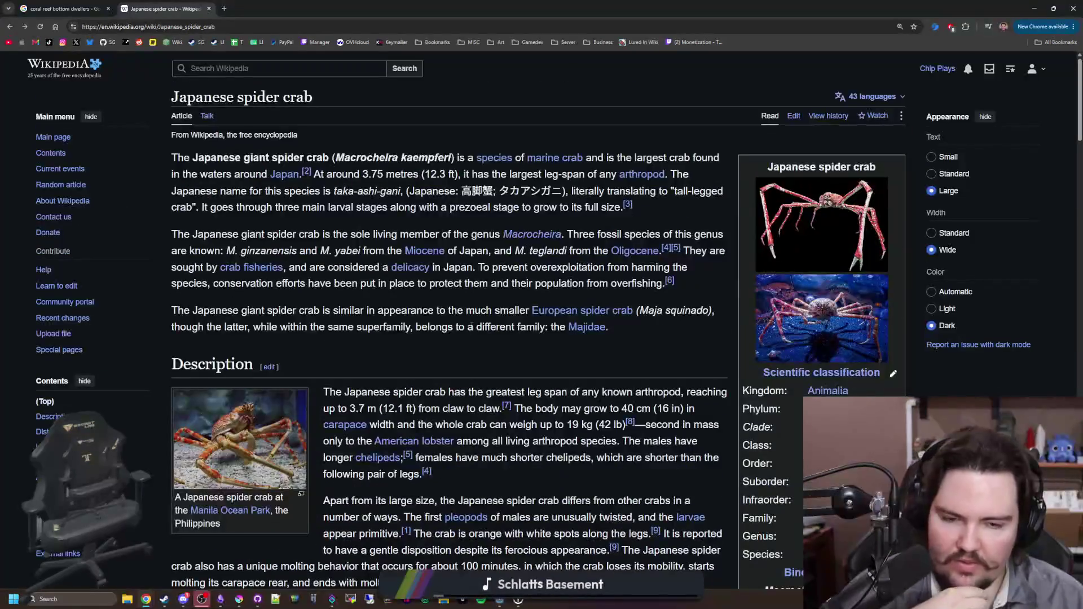
pyautogui.hotkey('alt', 'Left')
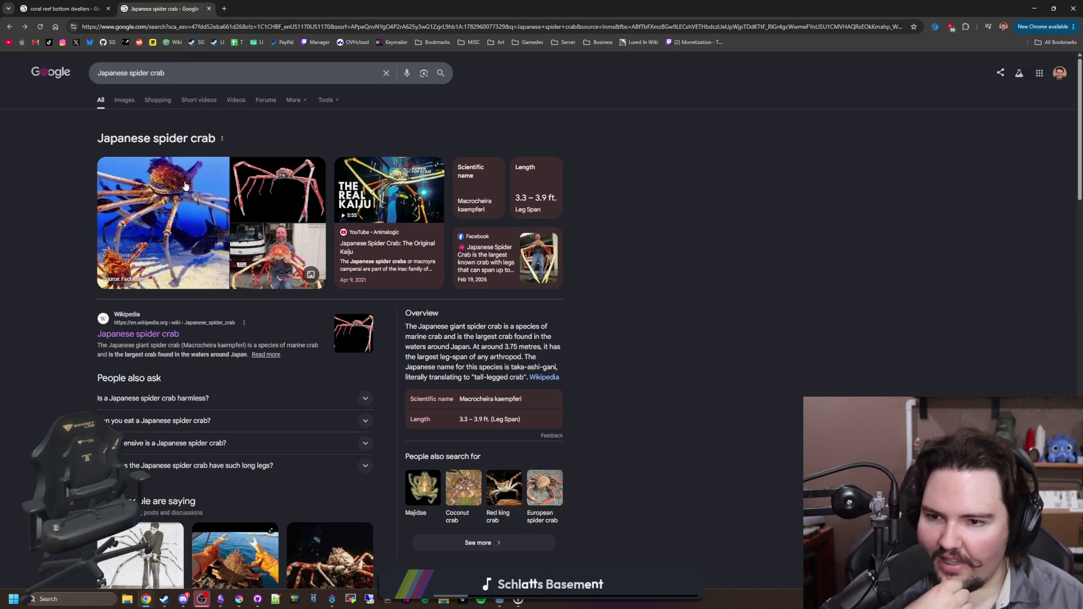
# - Preview the JungleDragon, Wikipedia and Instagram spider crab images, then list the video results instead
pyautogui.click(270, 211)
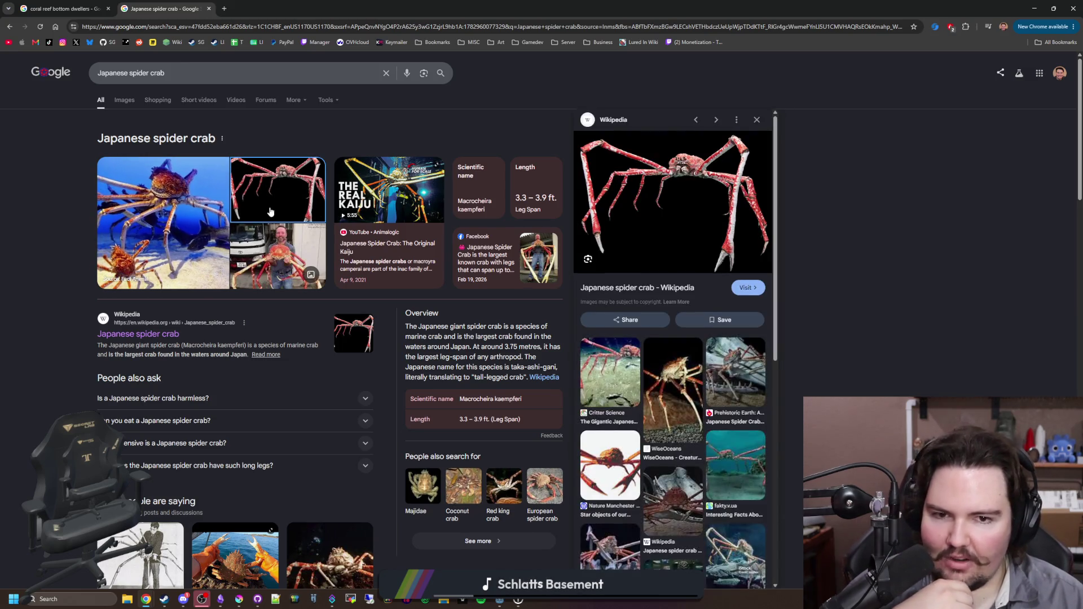
pyautogui.click(124, 100)
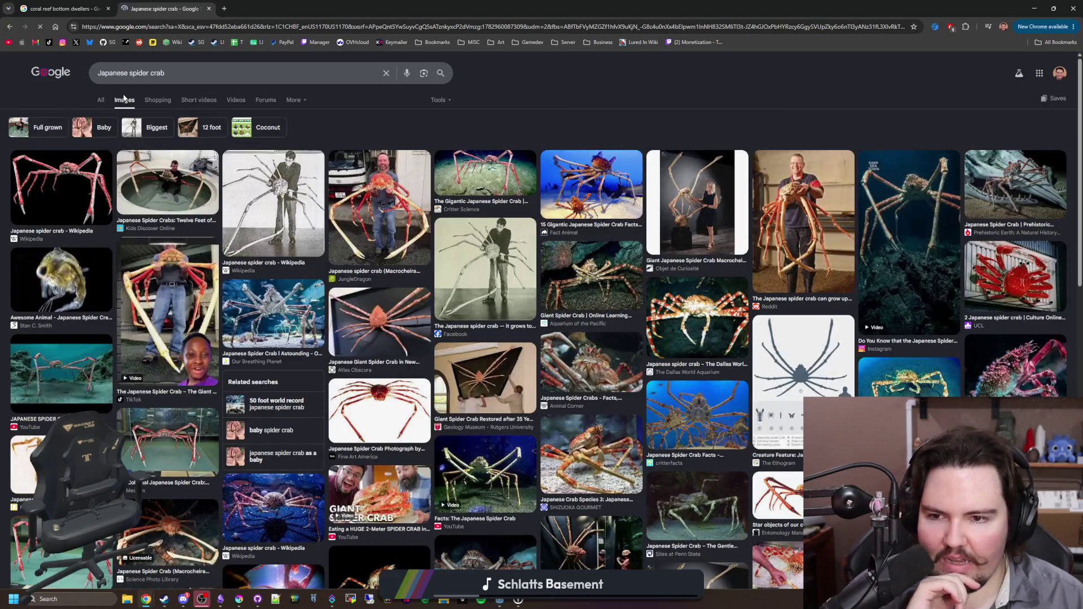
pyautogui.click(396, 208)
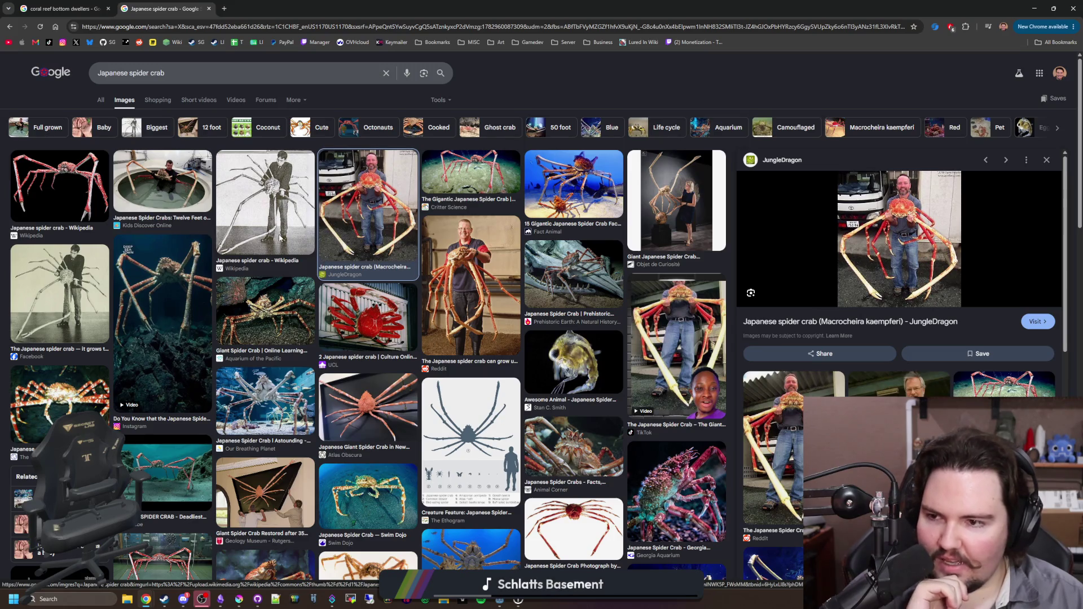
pyautogui.click(45, 176)
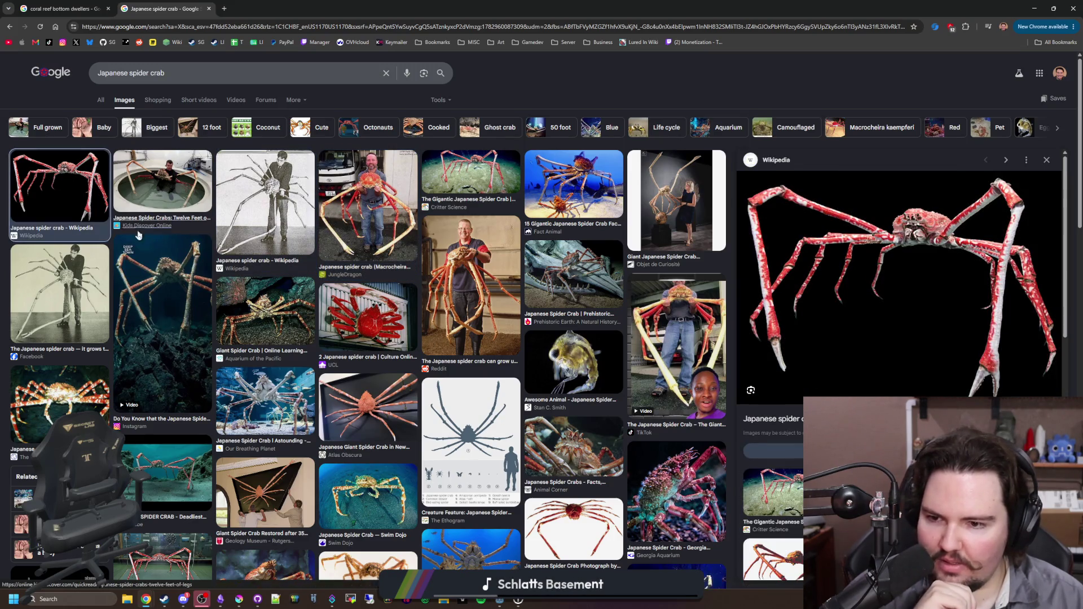
pyautogui.click(177, 276)
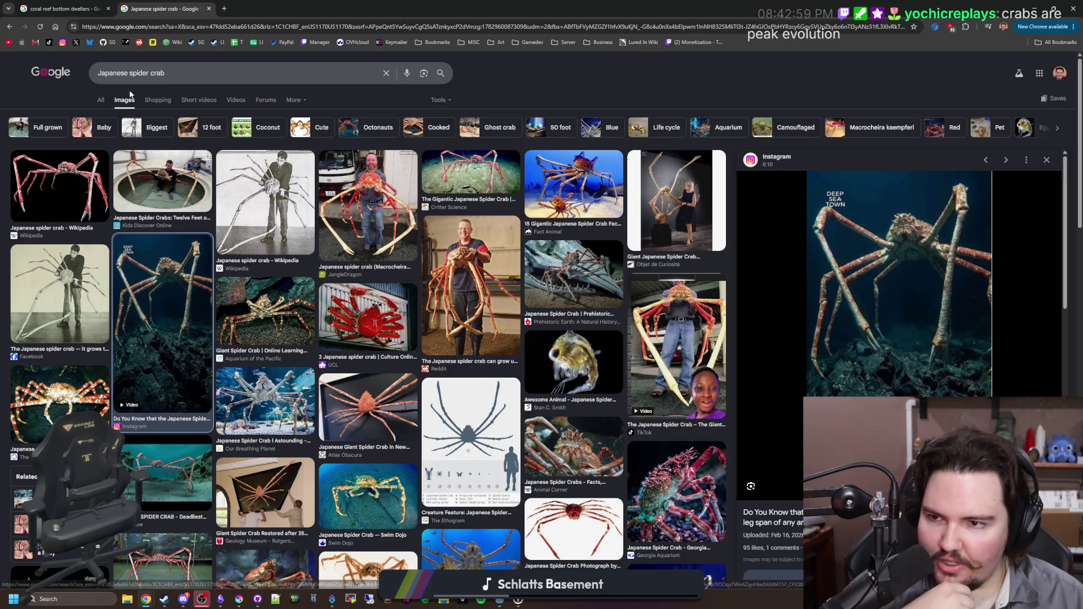
pyautogui.click(235, 100)
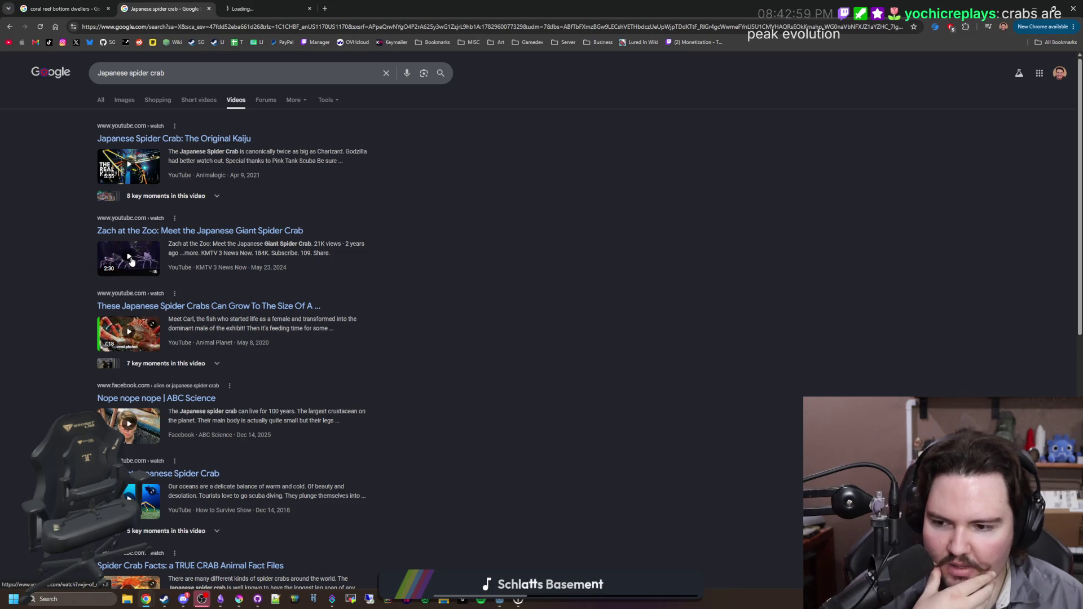
# - Play the Japanese giant spider crab zoo video, skipping to the tank crabs, then pause
pyautogui.click(266, 8)
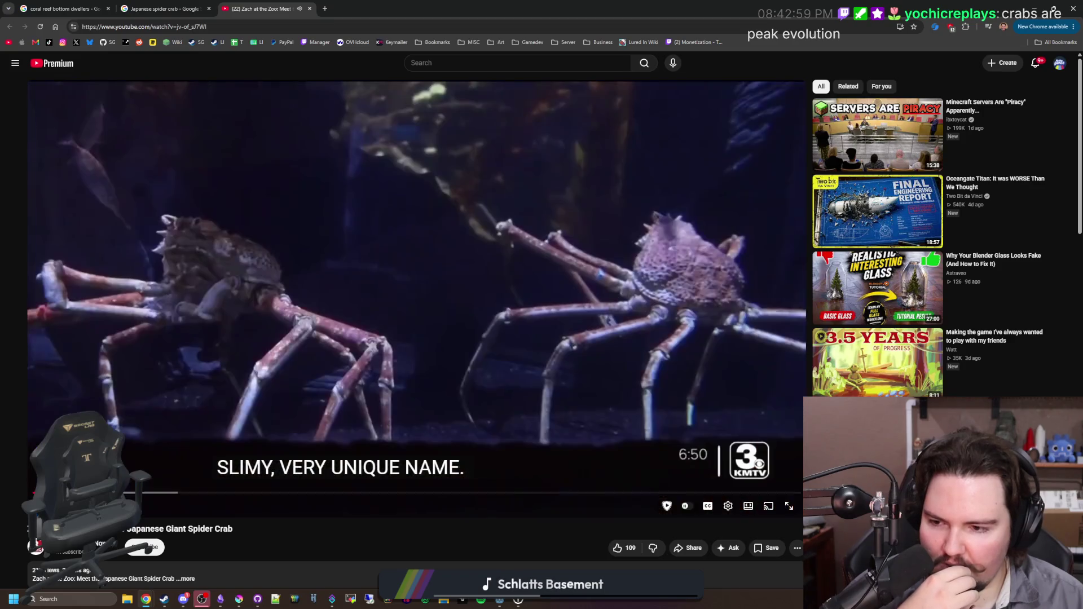
pyautogui.press('space')
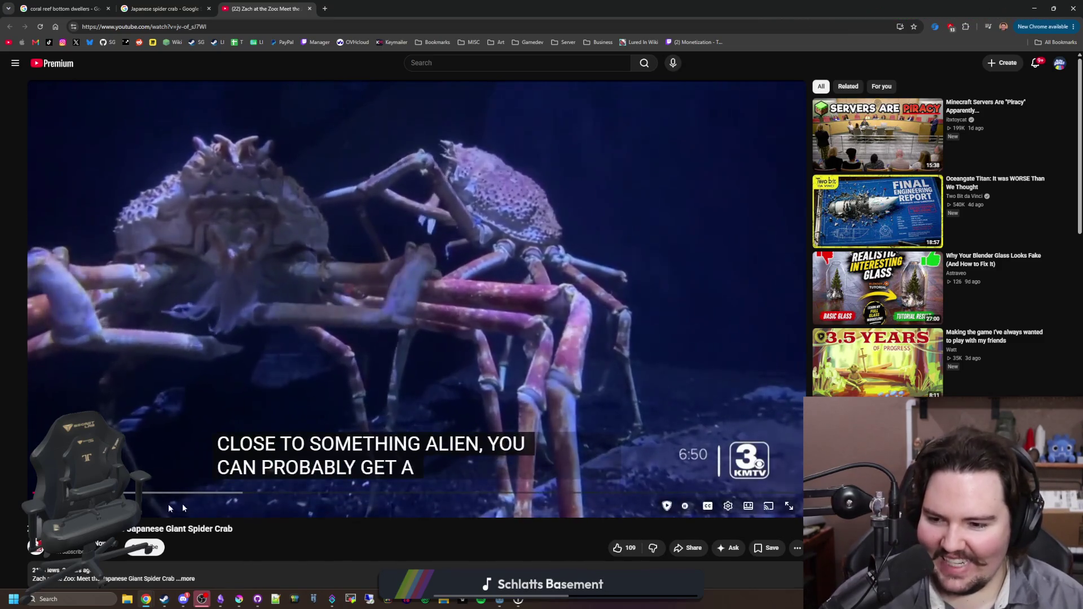
pyautogui.moveTo(170, 493); pyautogui.dragTo(133, 492)
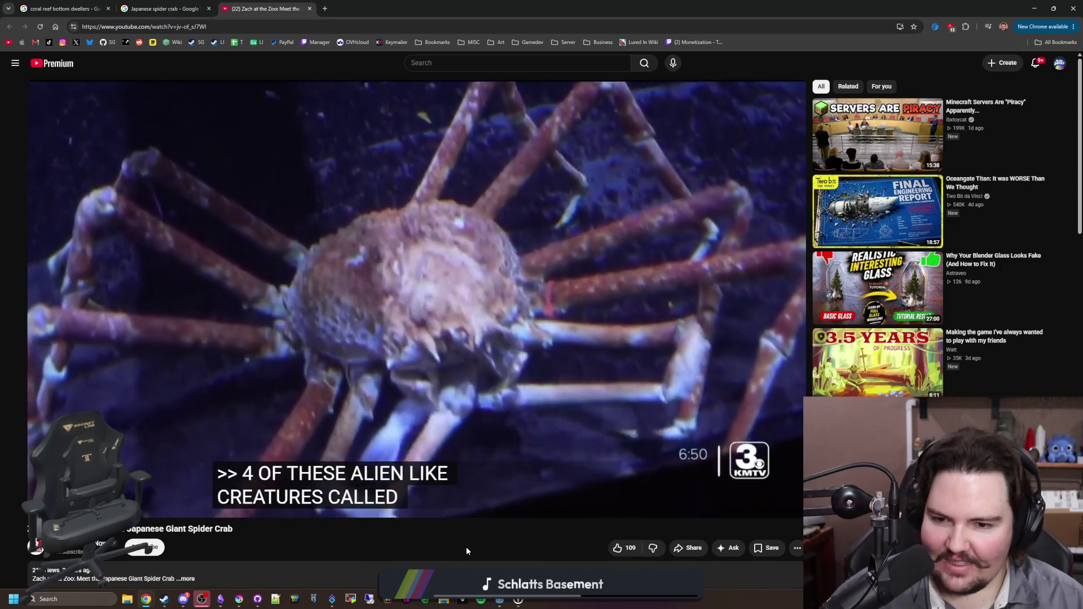
pyautogui.moveTo(196, 495); pyautogui.dragTo(347, 495)
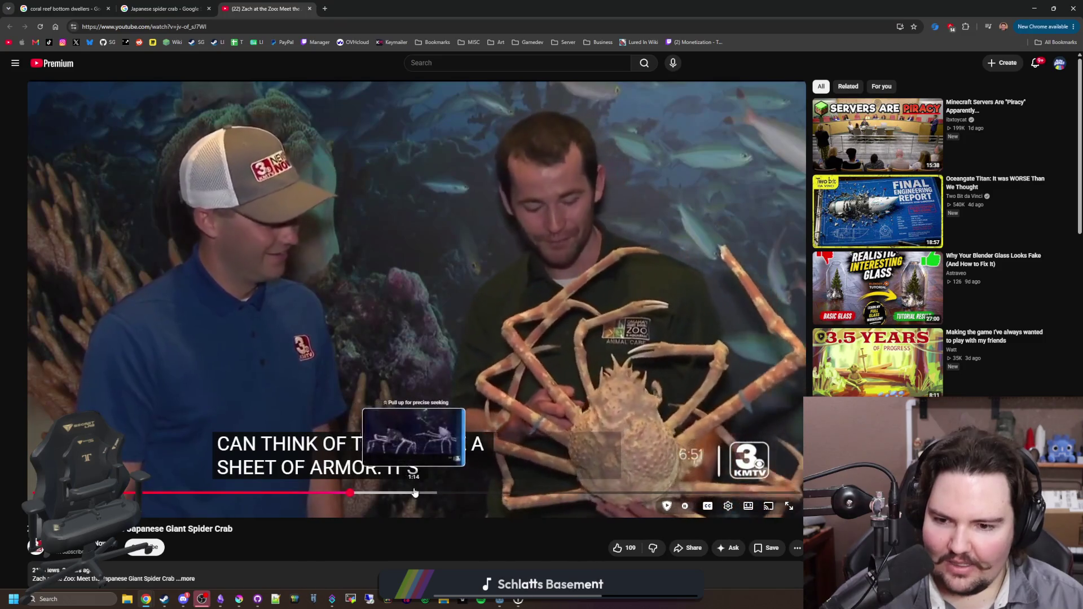
pyautogui.click(423, 494)
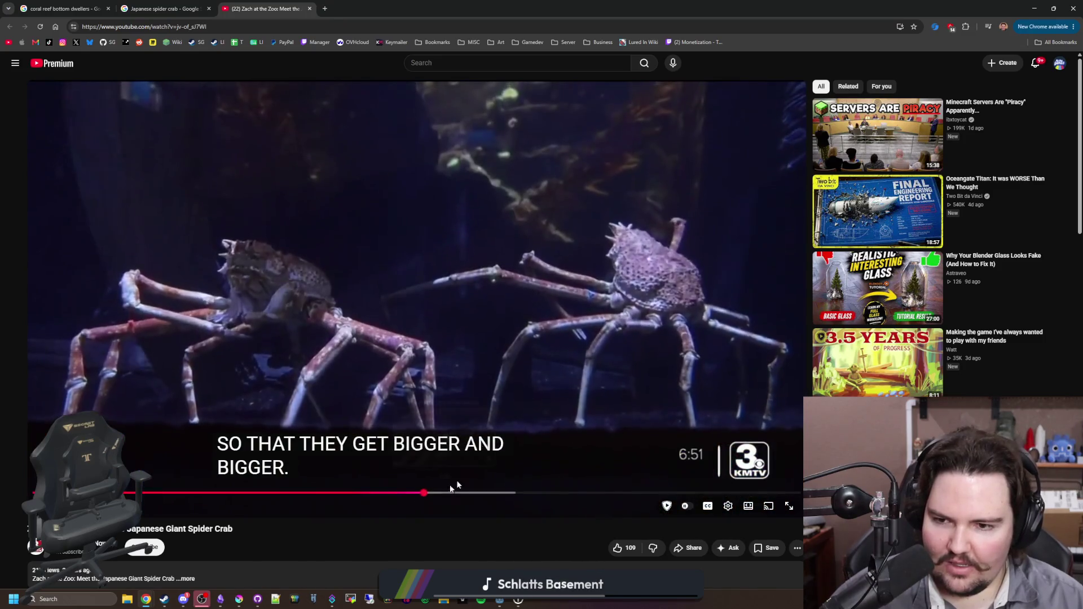
pyautogui.click(515, 356)
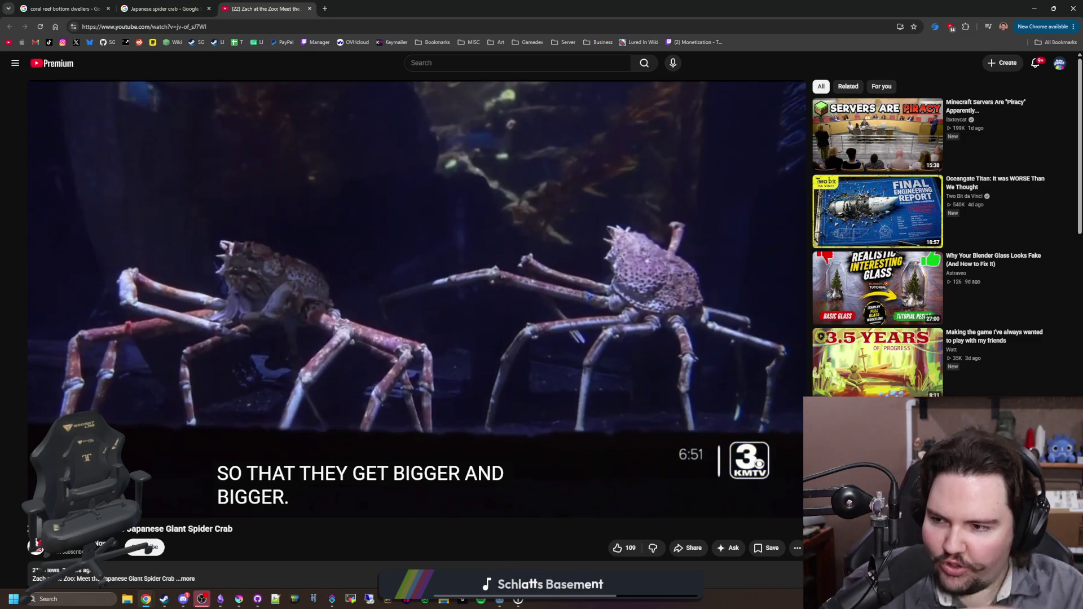
# - Resume and skim forward through crab close-ups toward the end, then pause the video
pyautogui.click(644, 151)
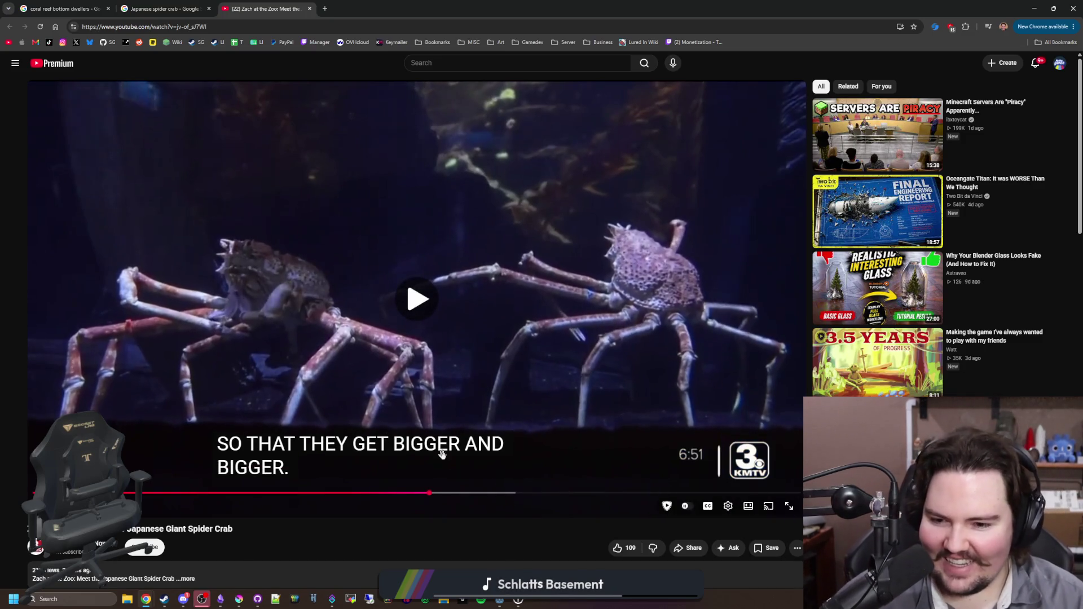
pyautogui.click(458, 492)
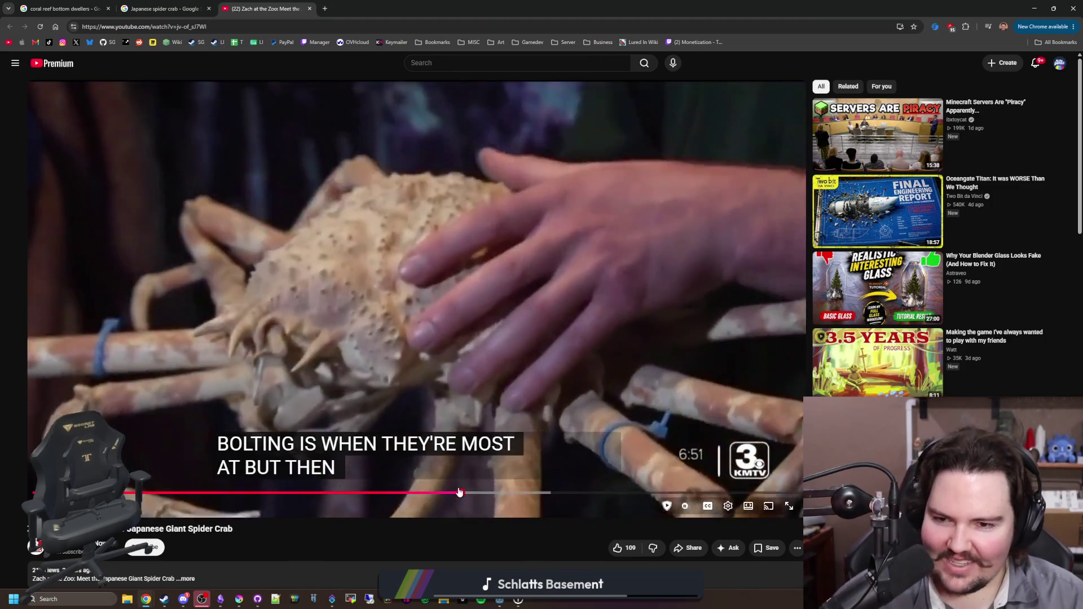
pyautogui.moveTo(459, 492); pyautogui.dragTo(544, 492)
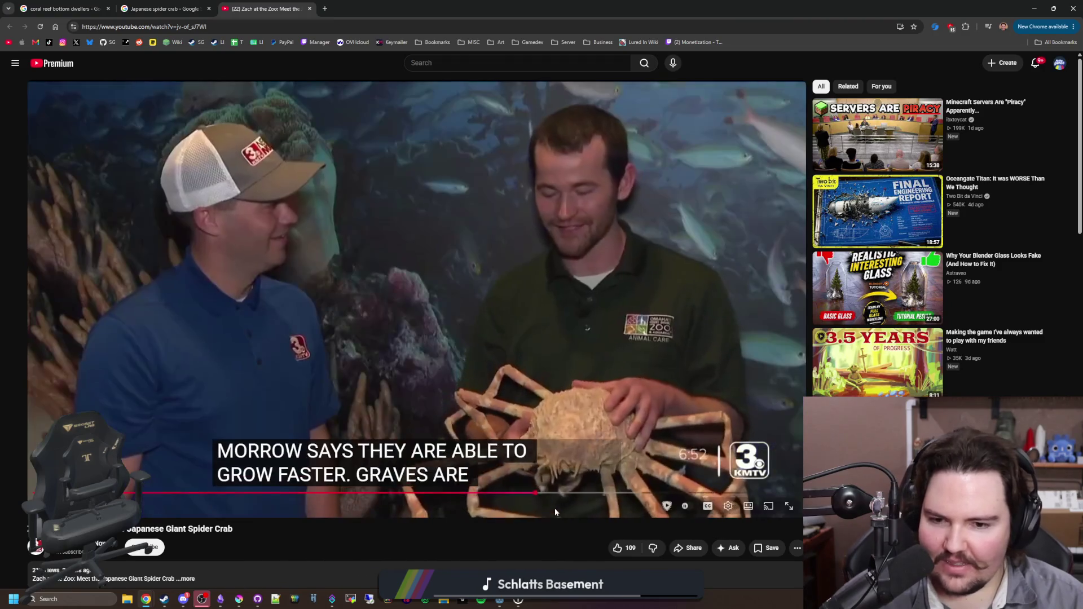
pyautogui.click(589, 486)
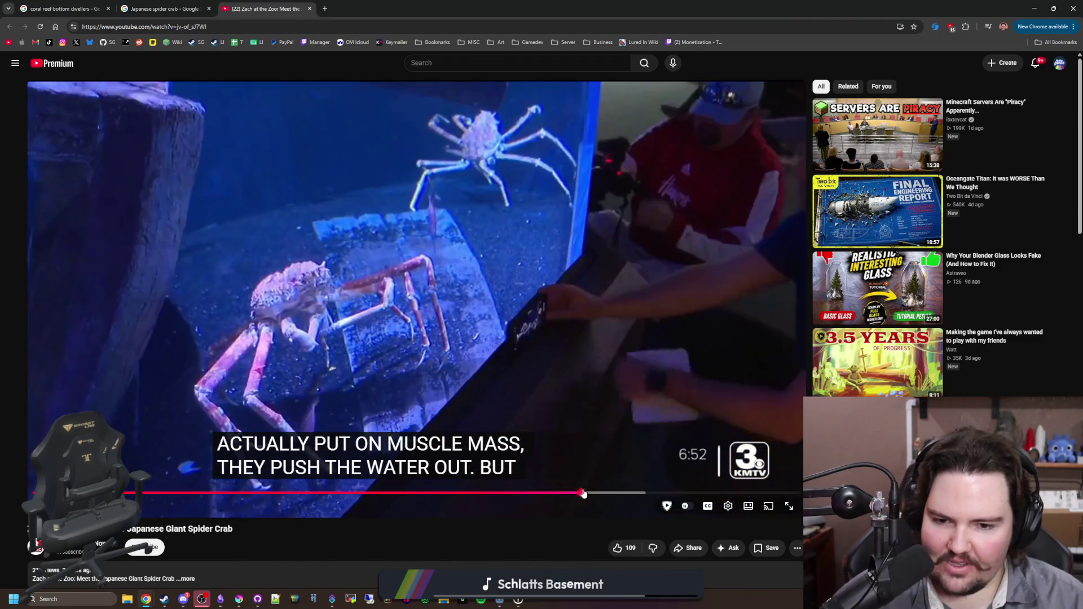
pyautogui.click(617, 486)
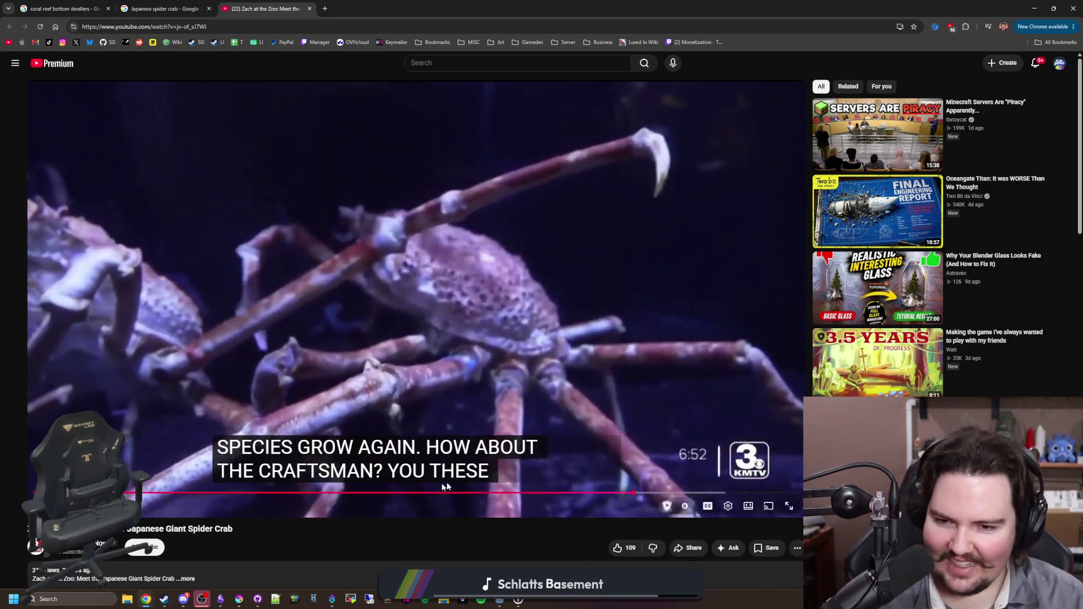
pyautogui.click(674, 492)
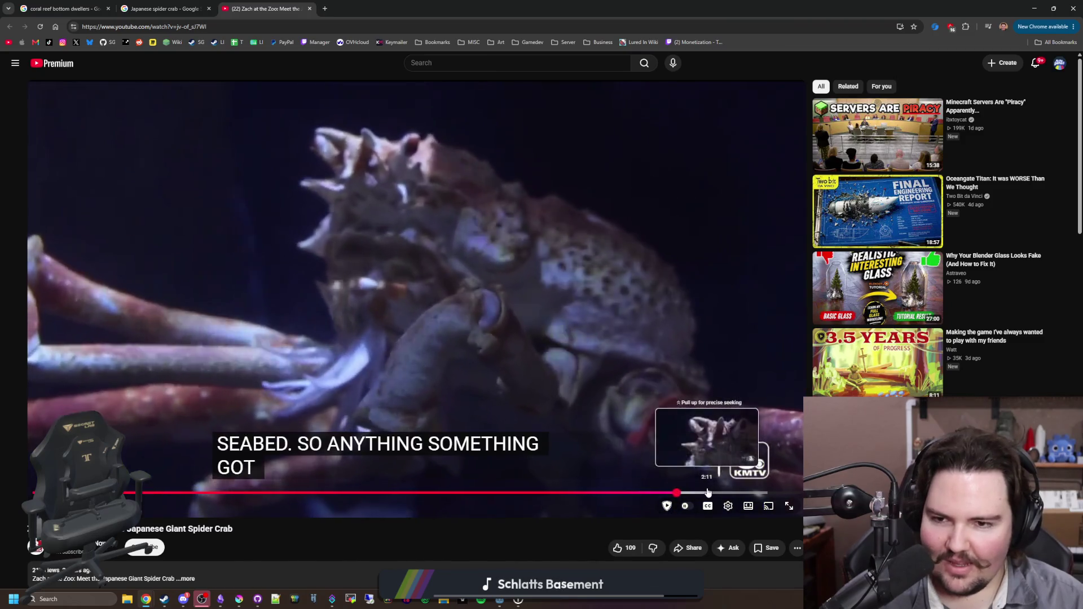
pyautogui.click(723, 493)
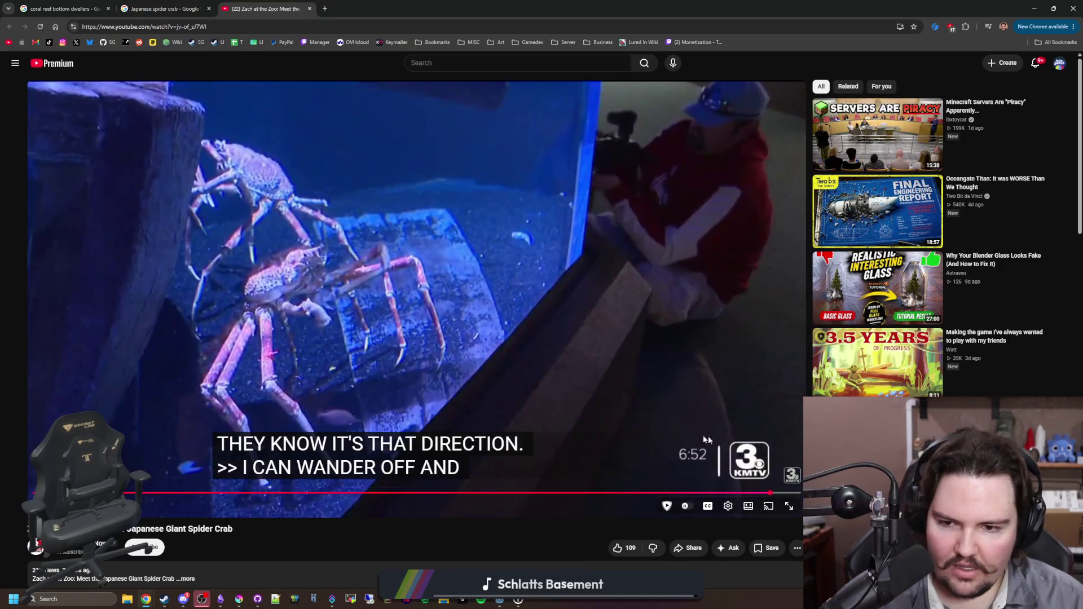
pyautogui.click(468, 359)
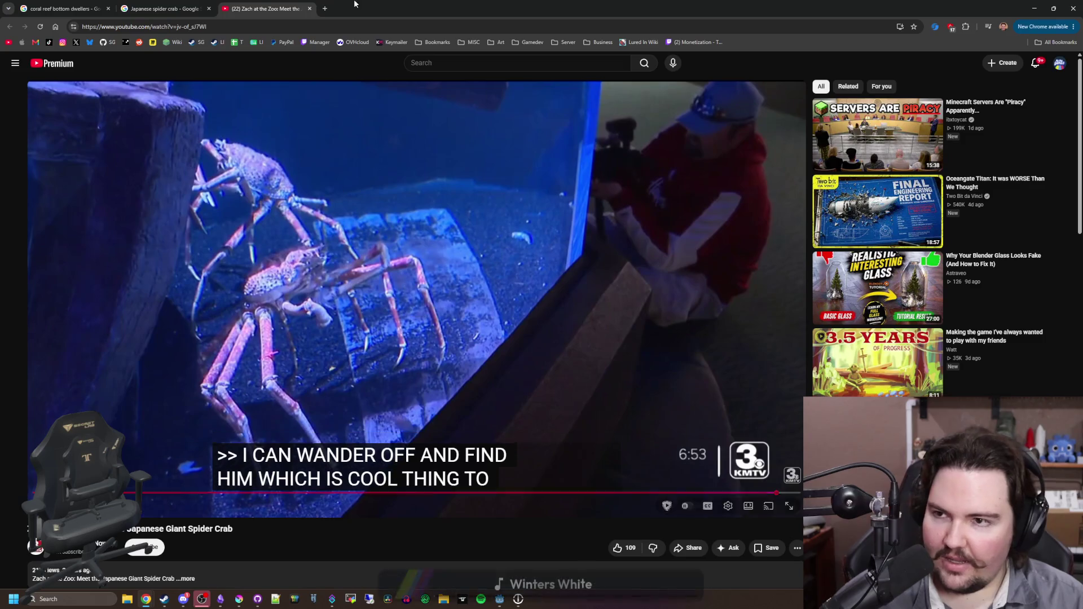
# - Close the browser and add an empty checklist item after pufferfish in the notes
pyautogui.moveTo(339, 8); pyautogui.dragTo(303, 355)
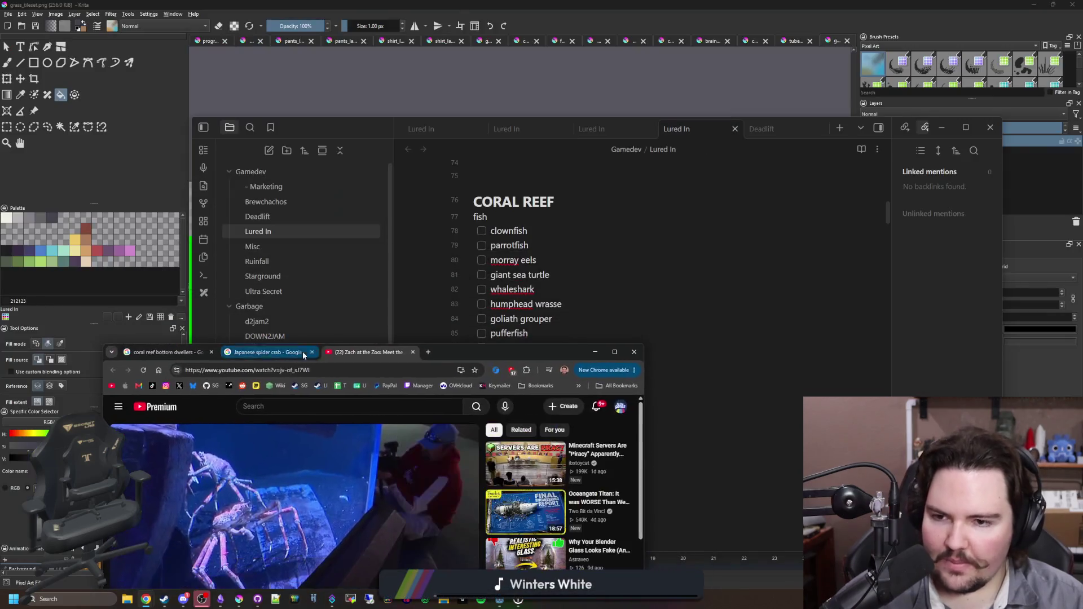
pyautogui.click(634, 352)
pyautogui.click(530, 333)
pyautogui.press('Return')
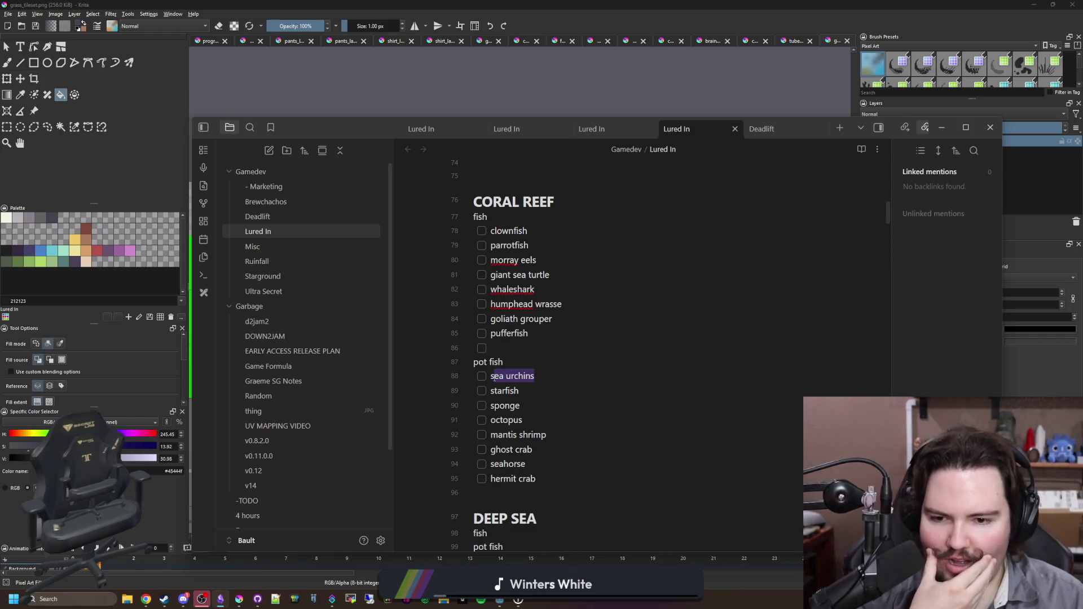
# - In Krita, choose File > Open to browse images in the Sprites folder
pyautogui.click(500, 94)
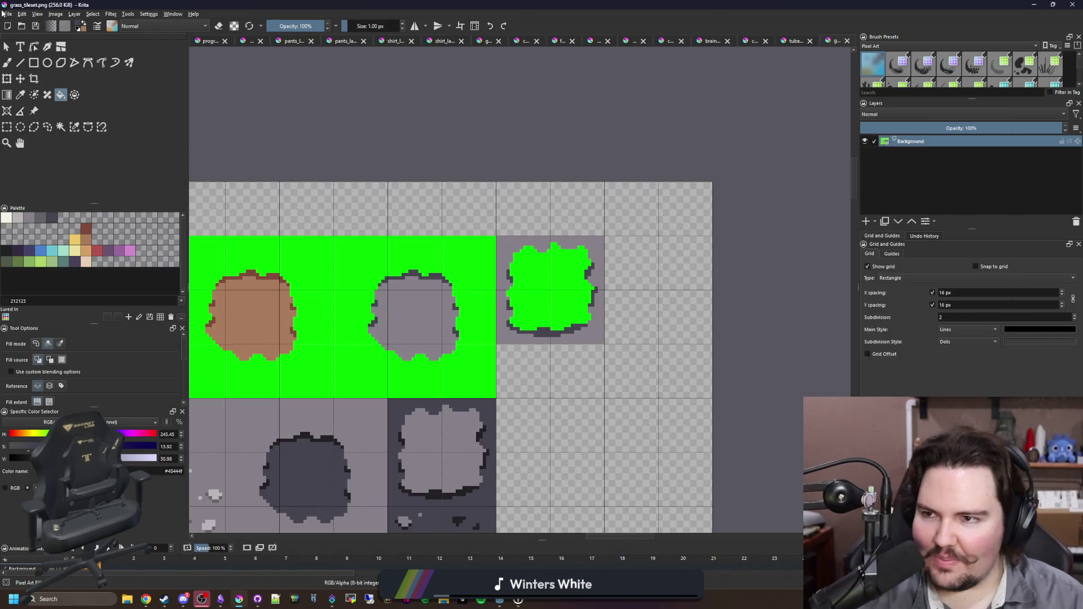
pyautogui.click(8, 15)
pyautogui.click(31, 36)
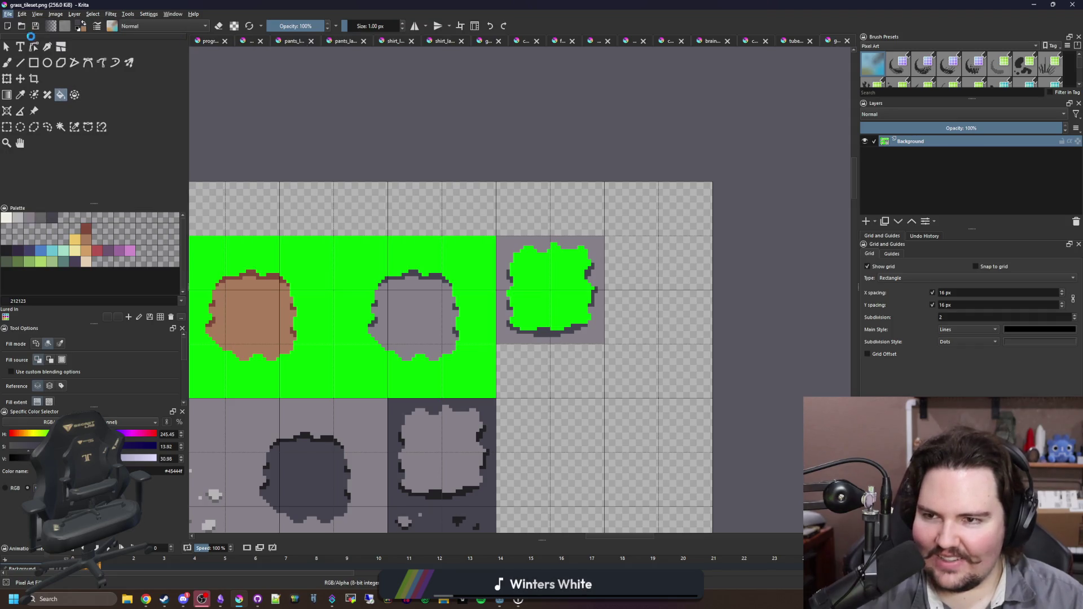
pyautogui.click(146, 598)
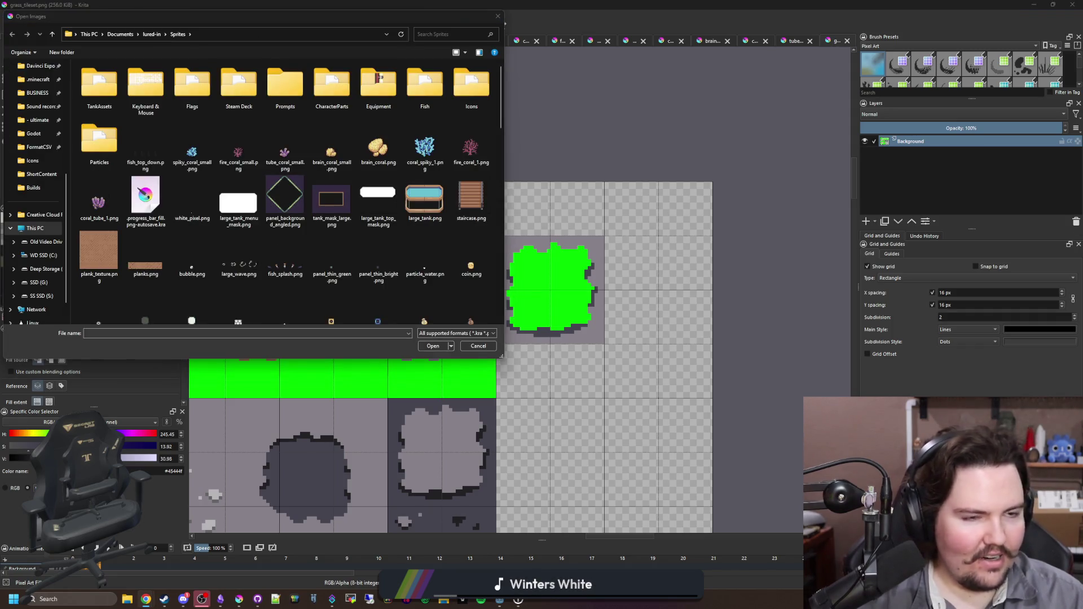
# - Search Google for 'sea urchin' and maximize the browser window
pyautogui.write('sea urchin')
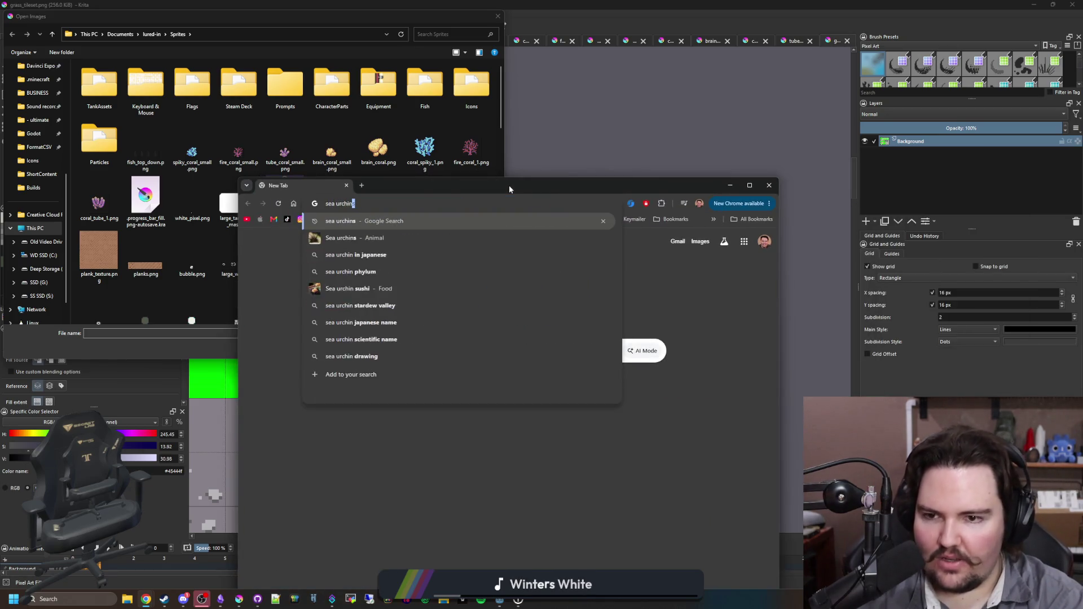
pyautogui.press('Return')
pyautogui.doubleClick(509, 185)
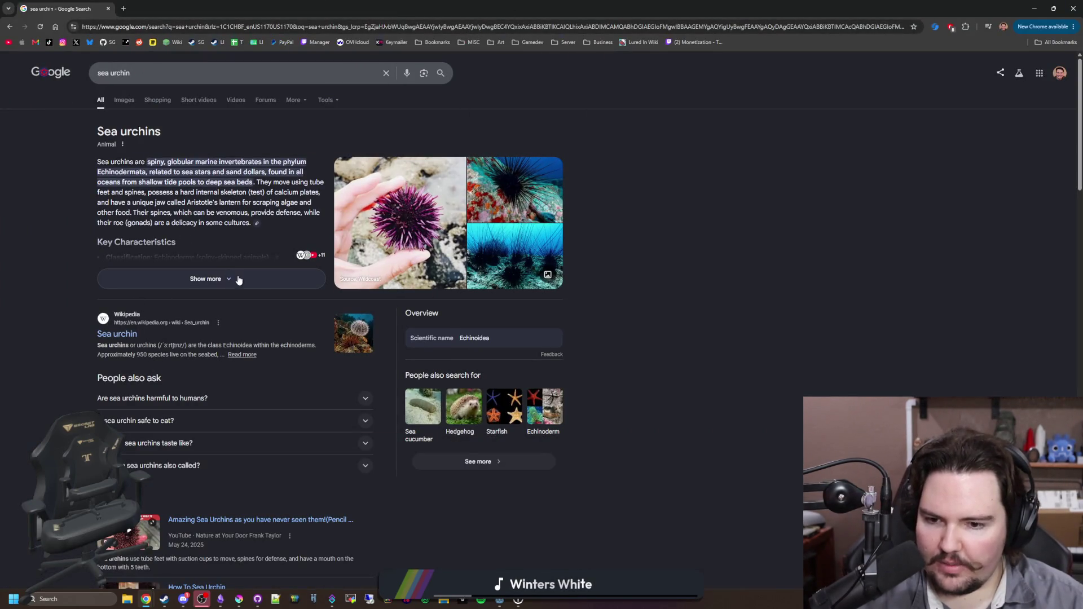
# - Add 'sea cucumber' as a checklist item below hermit crab in the coral reef notes, then return to Chrome
pyautogui.hotkey('alt', 'Tab')
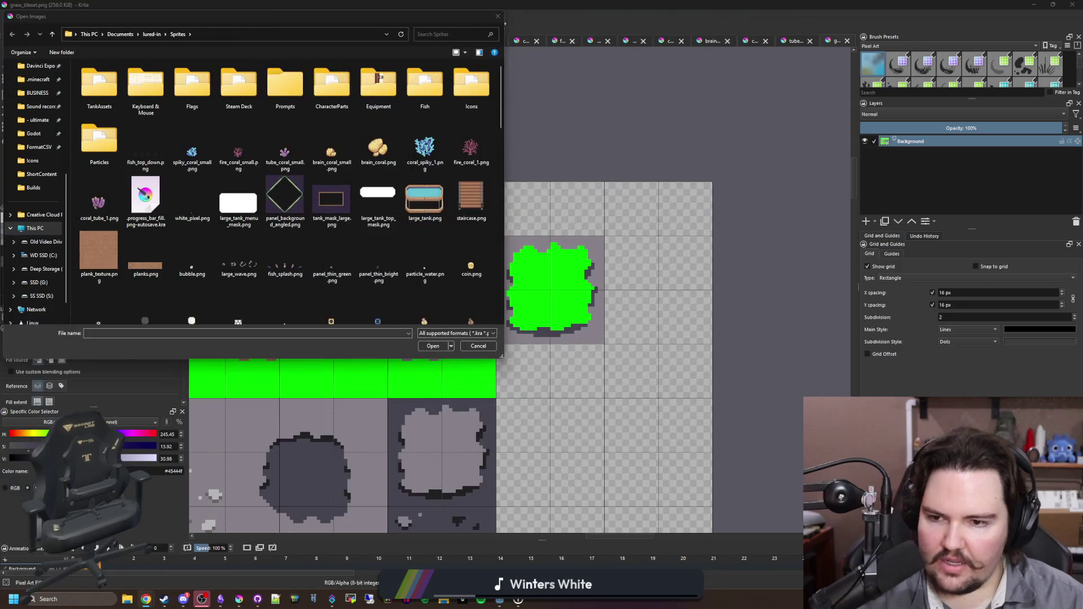
pyautogui.click(220, 599)
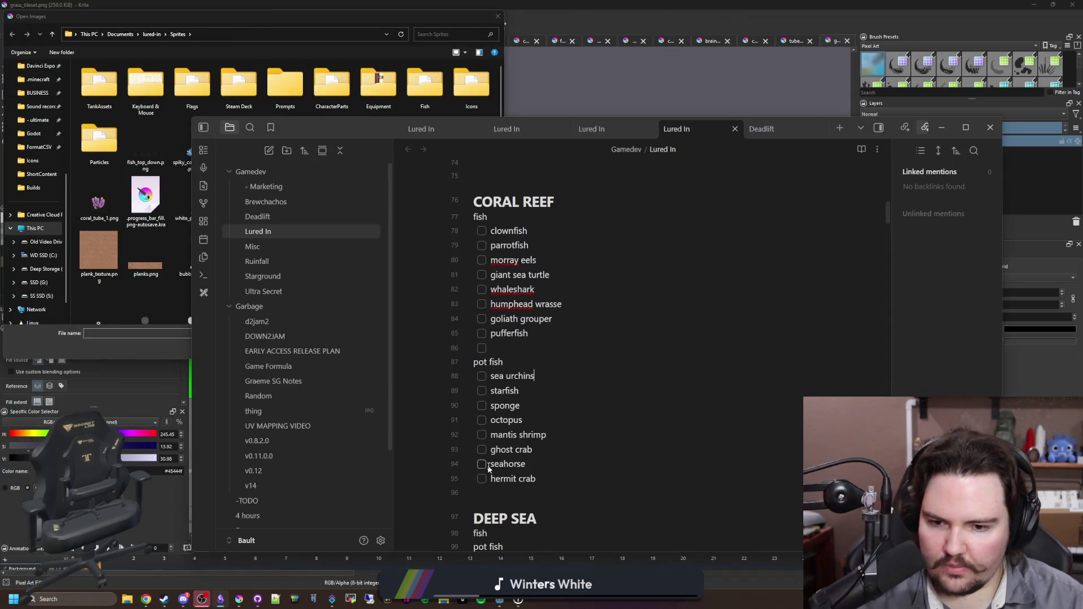
pyautogui.press('Return')
pyautogui.write('sea cucumber')
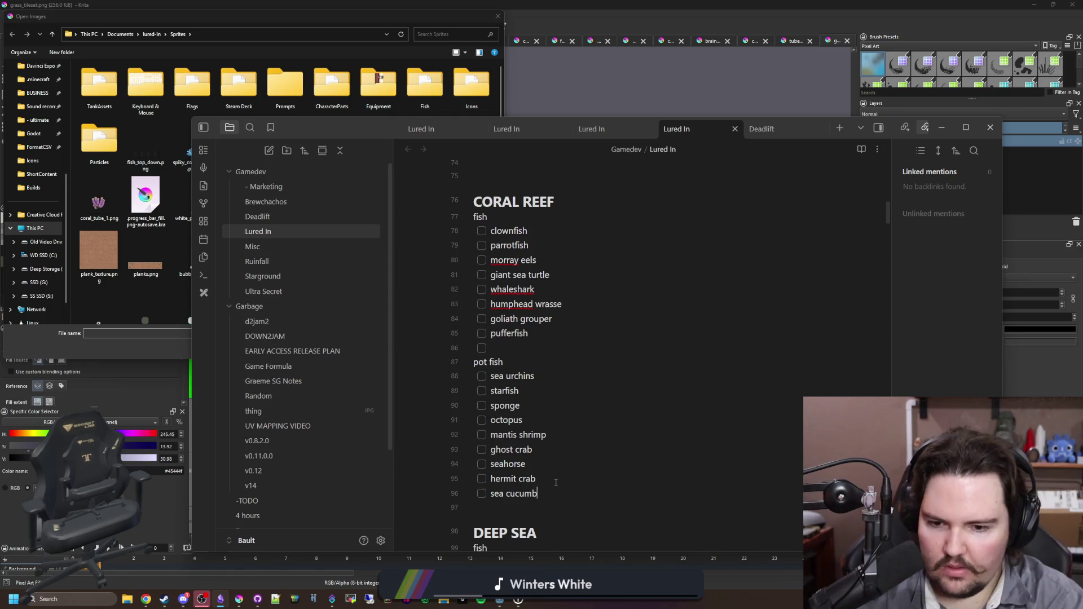
pyautogui.hotkey('alt', 'Tab')
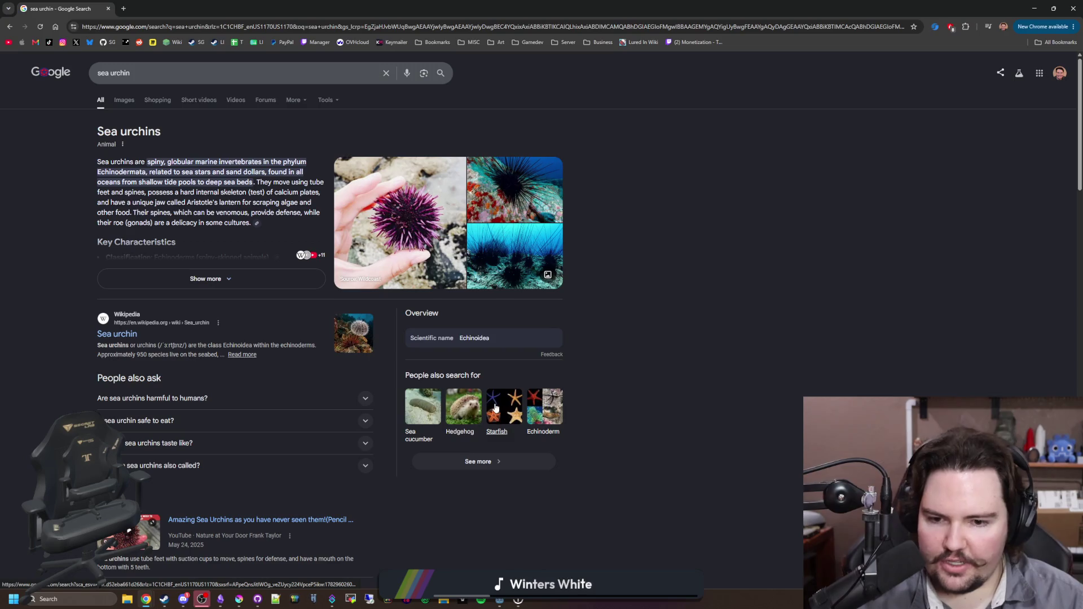
# - Expand the full sea urchin overview on the results page
pyautogui.scroll(-1, 496, 407)
pyautogui.scroll(-7, 357, 334)
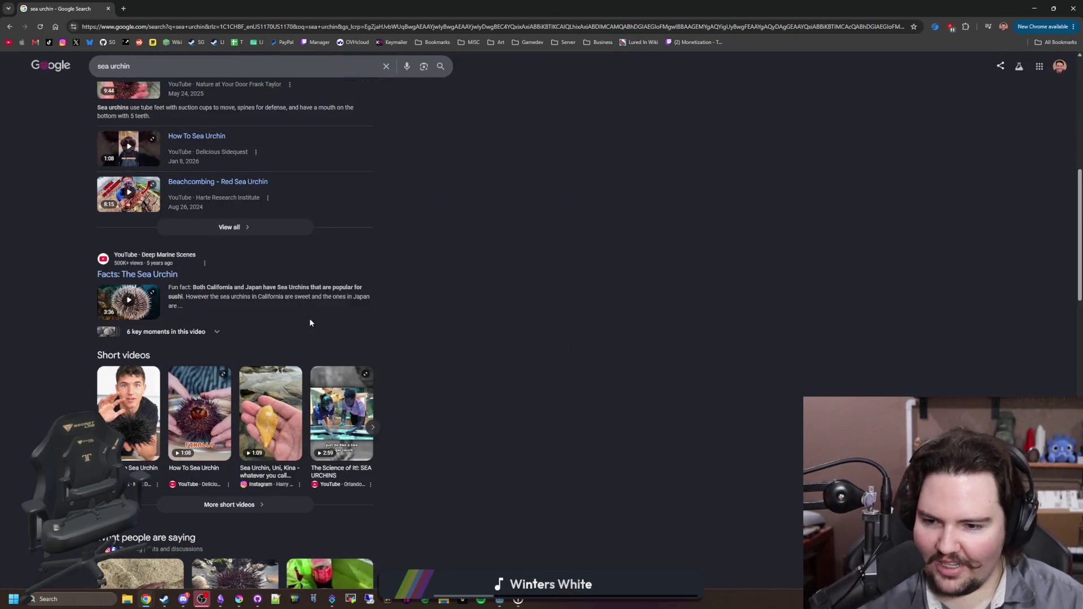
pyautogui.scroll(-5, 309, 318)
pyautogui.scroll(13, 201, 235)
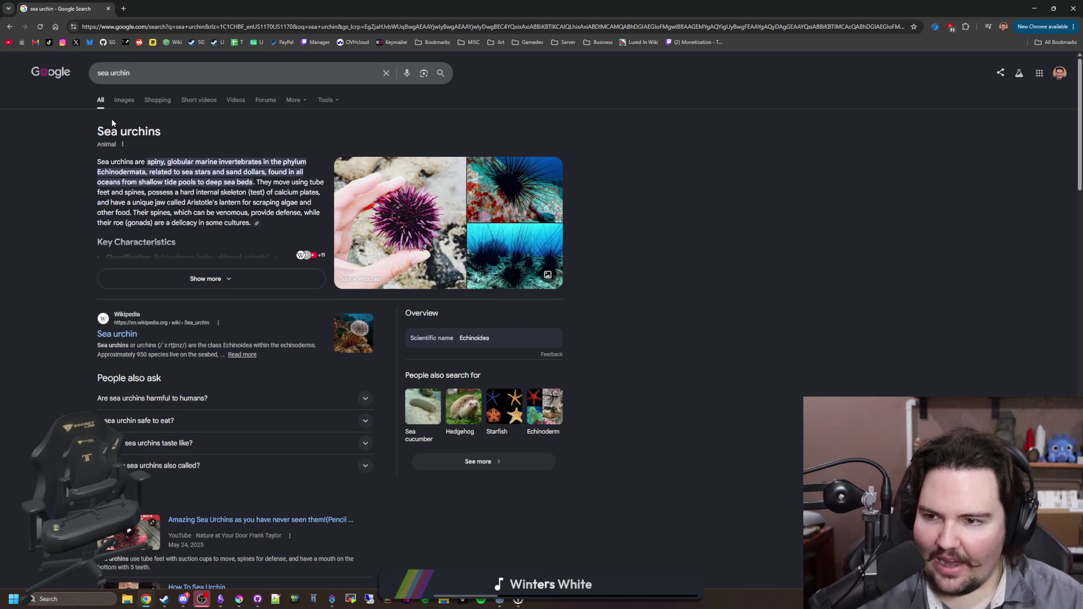
pyautogui.click(175, 280)
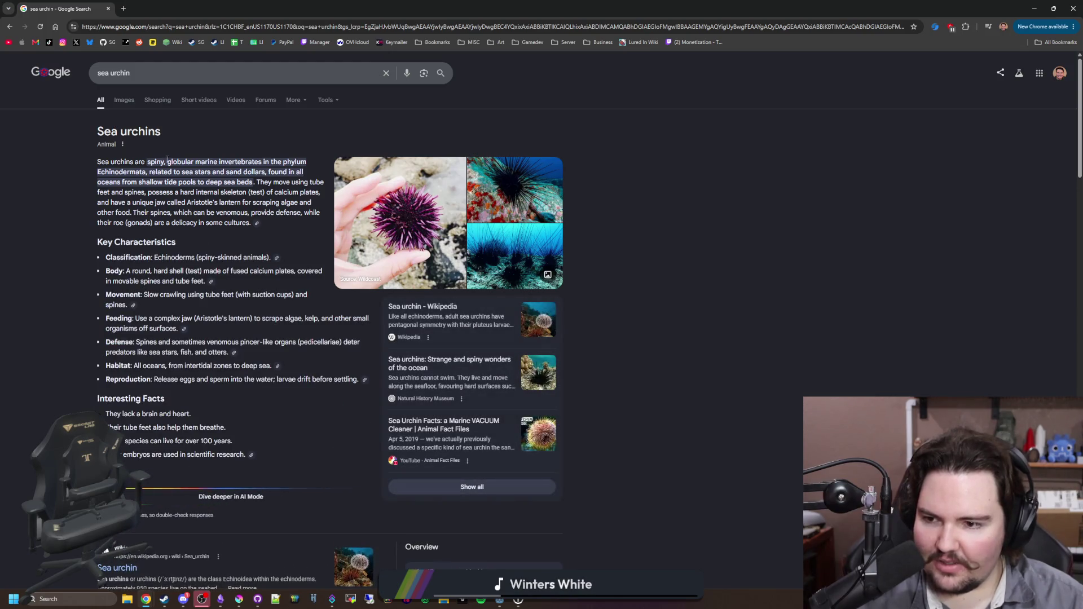
# - Search 'types of sea urchins', show more classifications, and open the Wikipedia article in a new tab
pyautogui.tripleClick(107, 73)
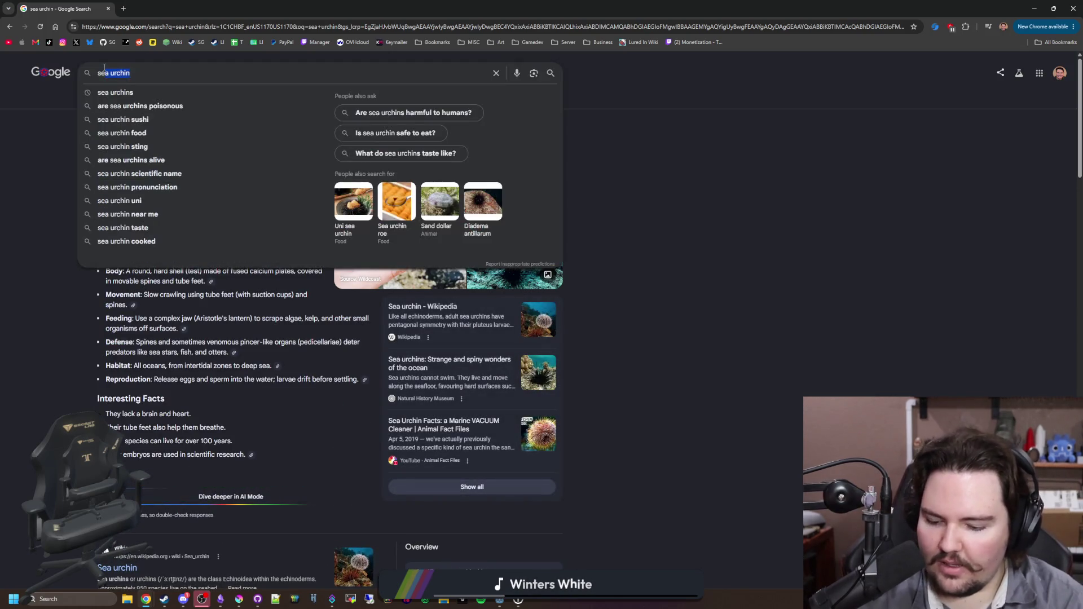
pyautogui.write('types of sea urchins')
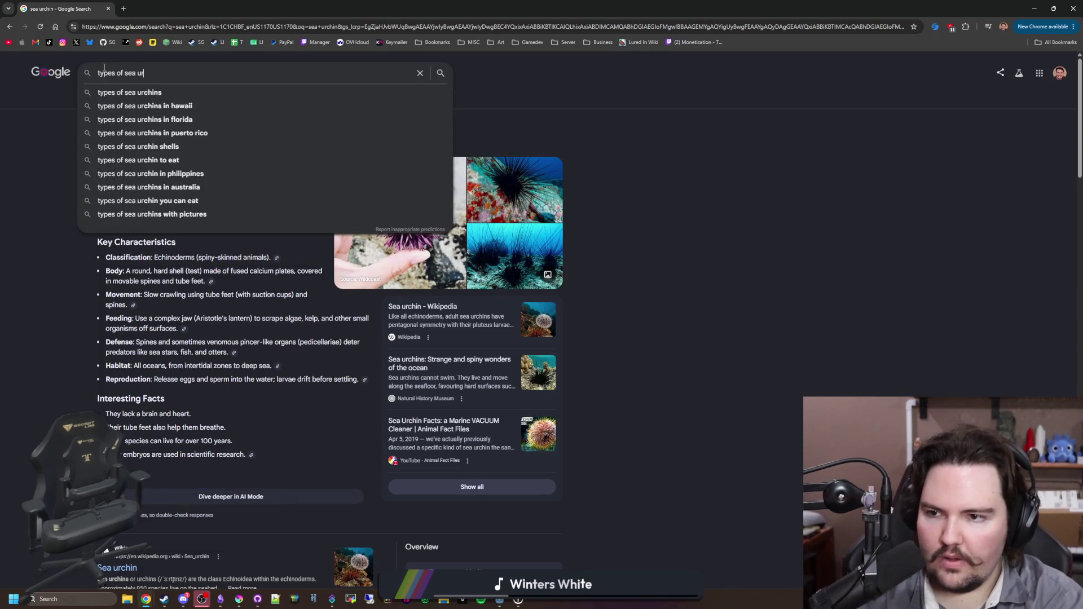
pyautogui.press('Return')
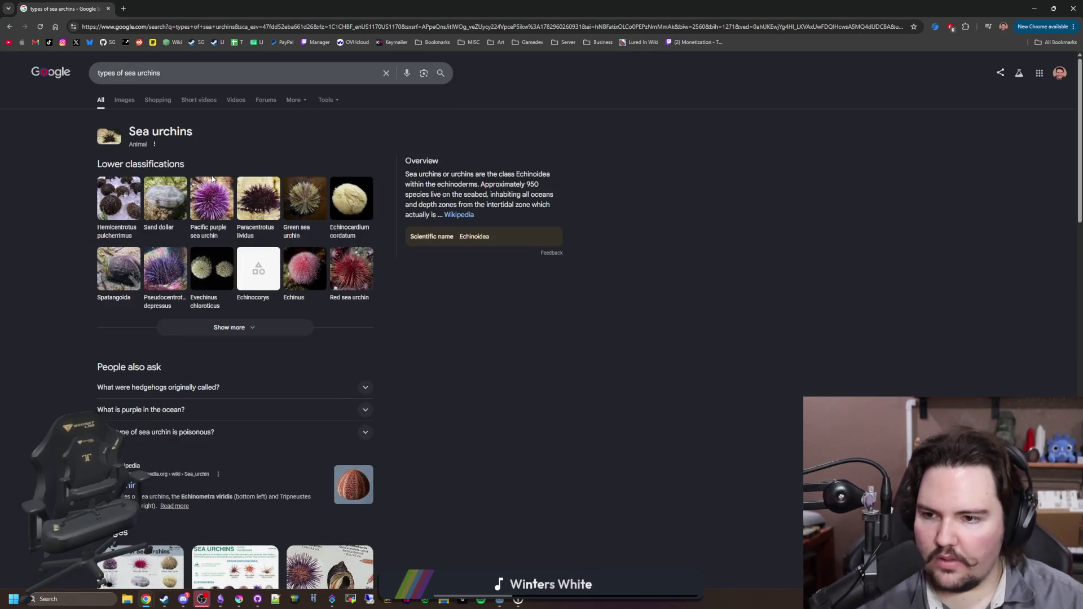
pyautogui.click(242, 329)
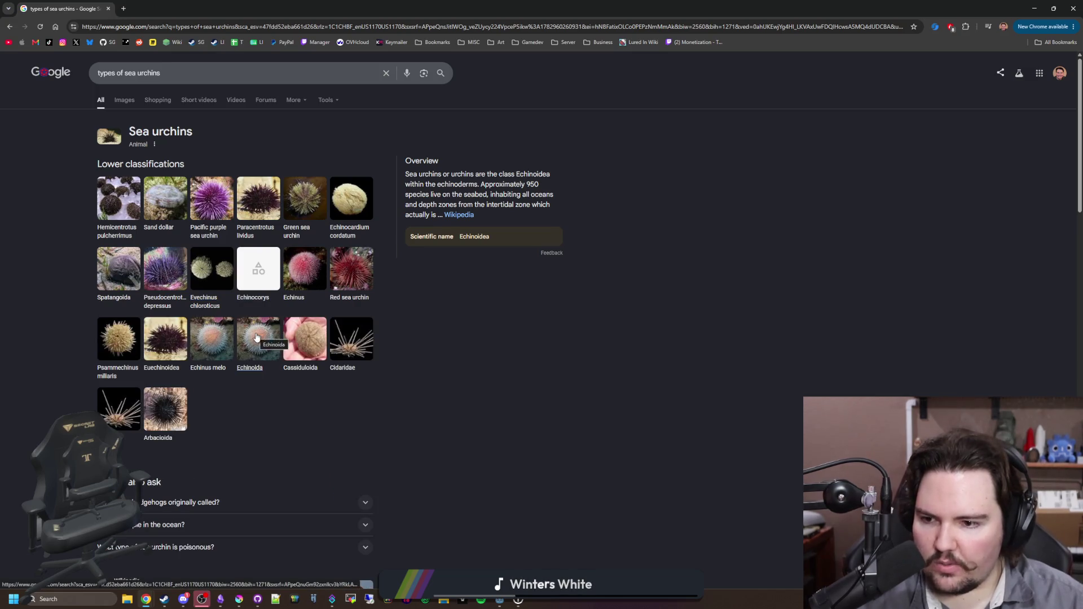
pyautogui.scroll(-5, 209, 406)
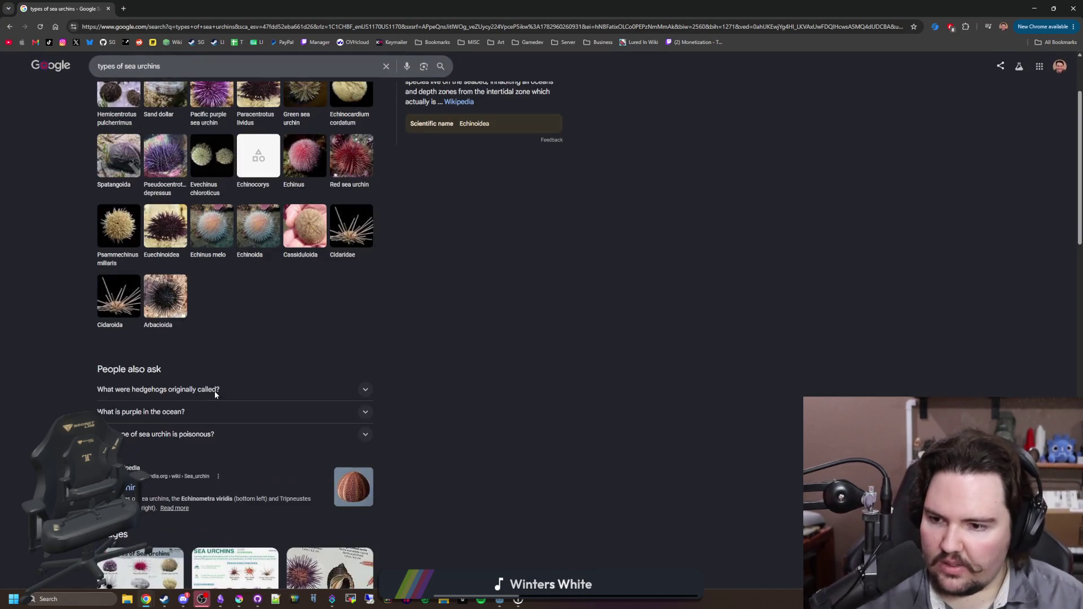
pyautogui.middleClick(123, 319)
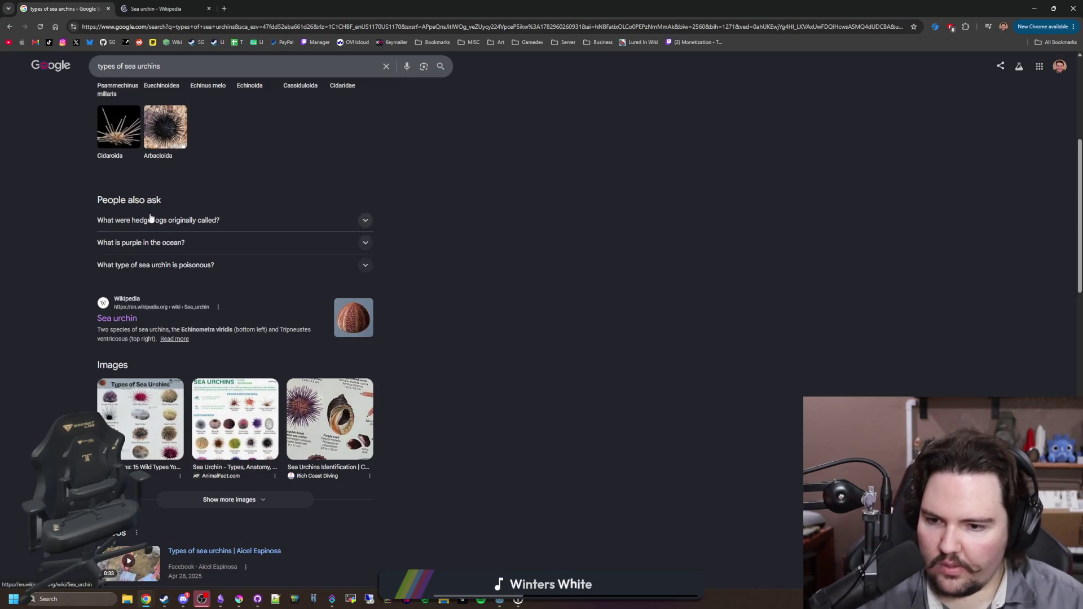
# - Switch to the Sea urchin article and read the image caption mentioning irregular sea urchins
pyautogui.click(158, 4)
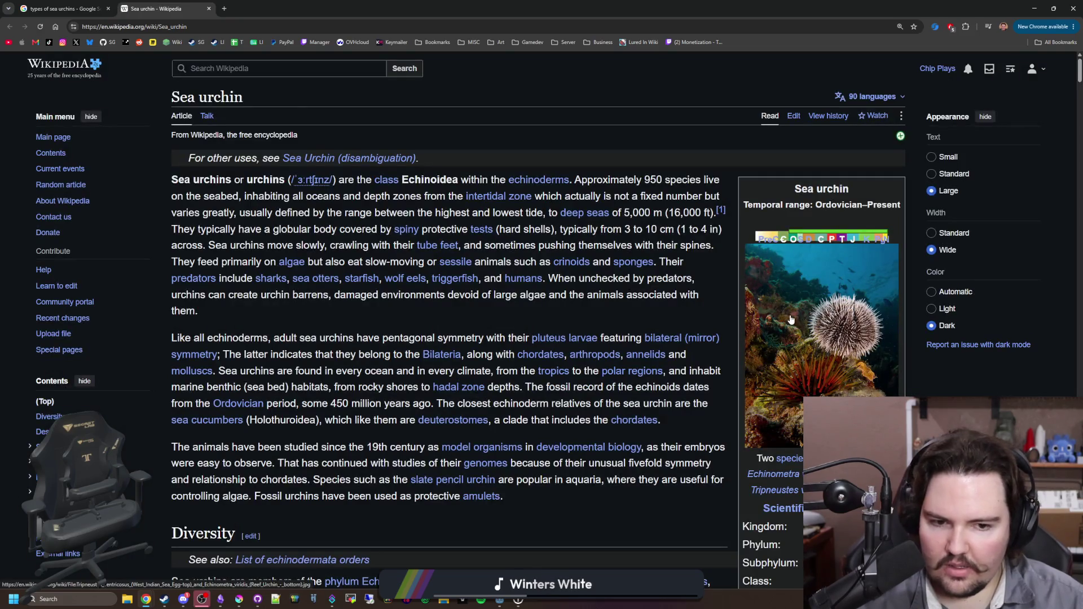
pyautogui.scroll(-3, 389, 250)
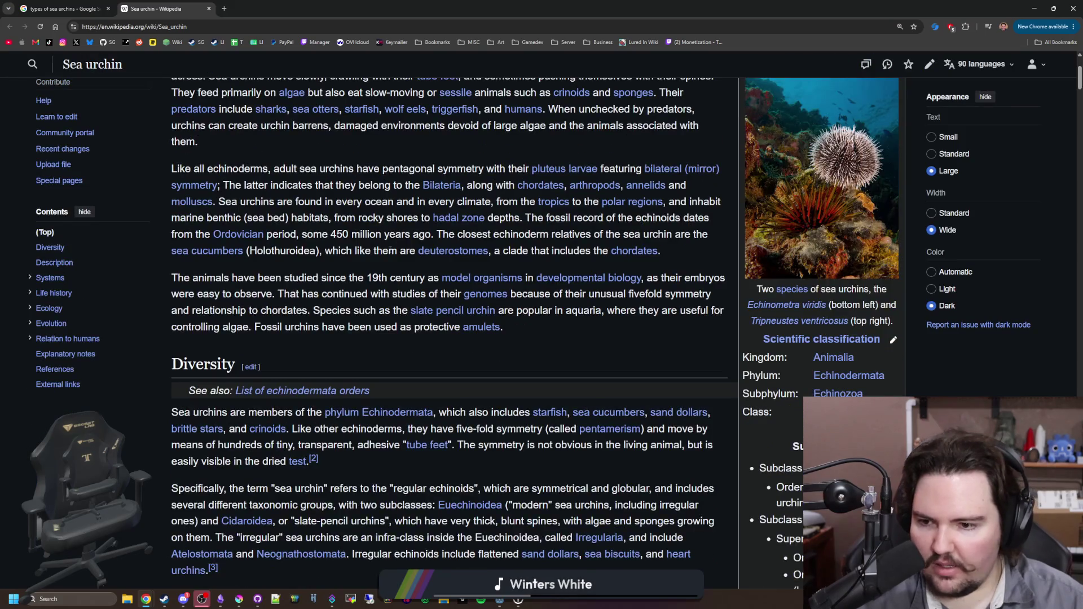
pyautogui.scroll(-6, 389, 251)
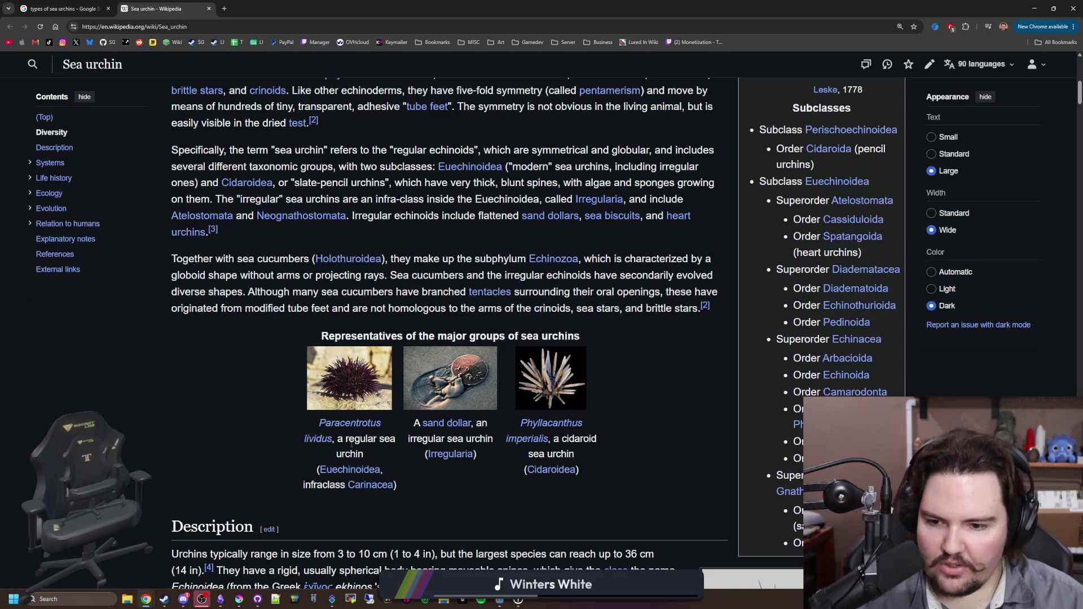
pyautogui.moveTo(339, 432); pyautogui.dragTo(365, 458)
pyautogui.click(366, 461)
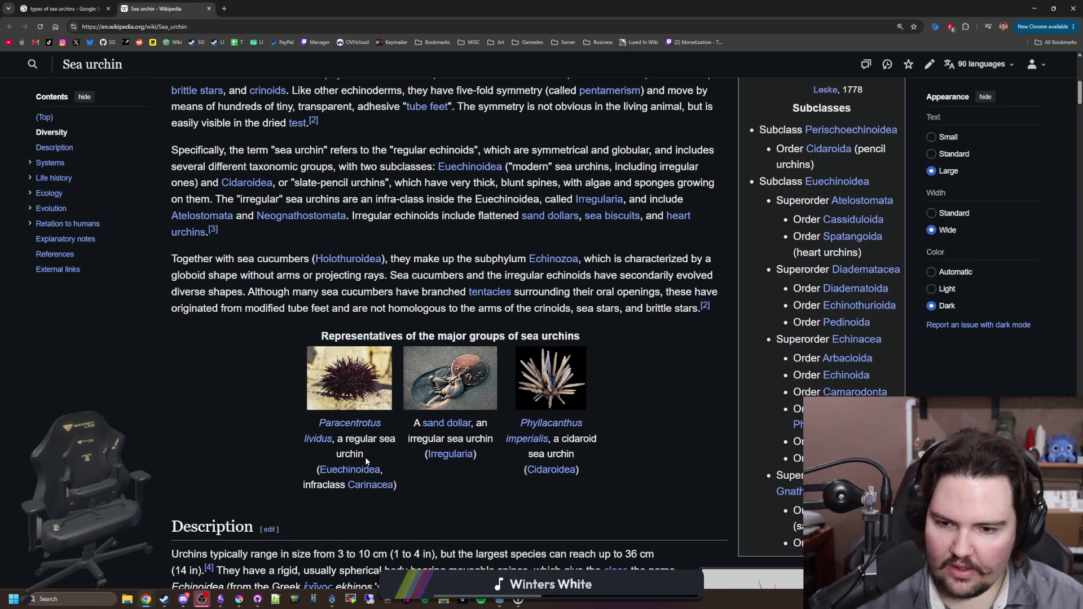
pyautogui.moveTo(431, 440); pyautogui.dragTo(485, 441)
pyautogui.click(485, 440)
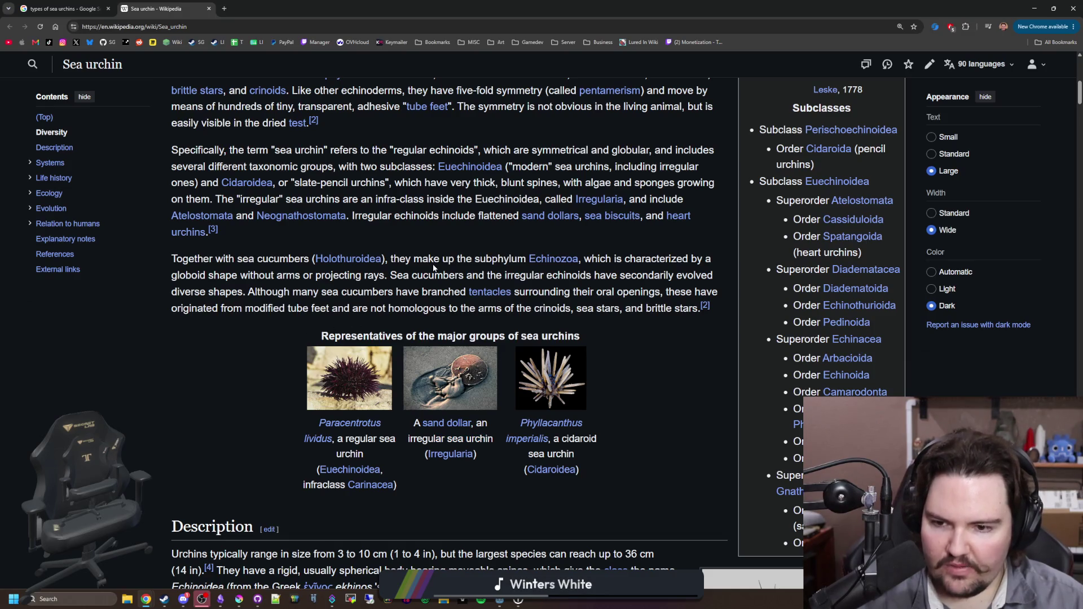
# - Scroll through the Diversity section's representative groups, previewing the sand dollar link
pyautogui.scroll(6, 434, 267)
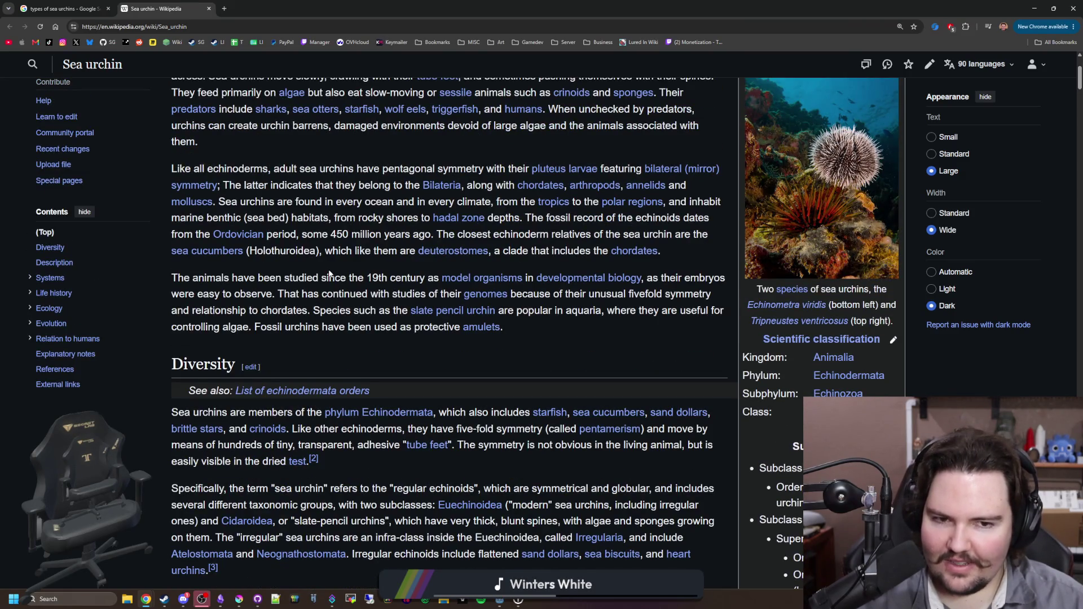
pyautogui.scroll(-5, 330, 274)
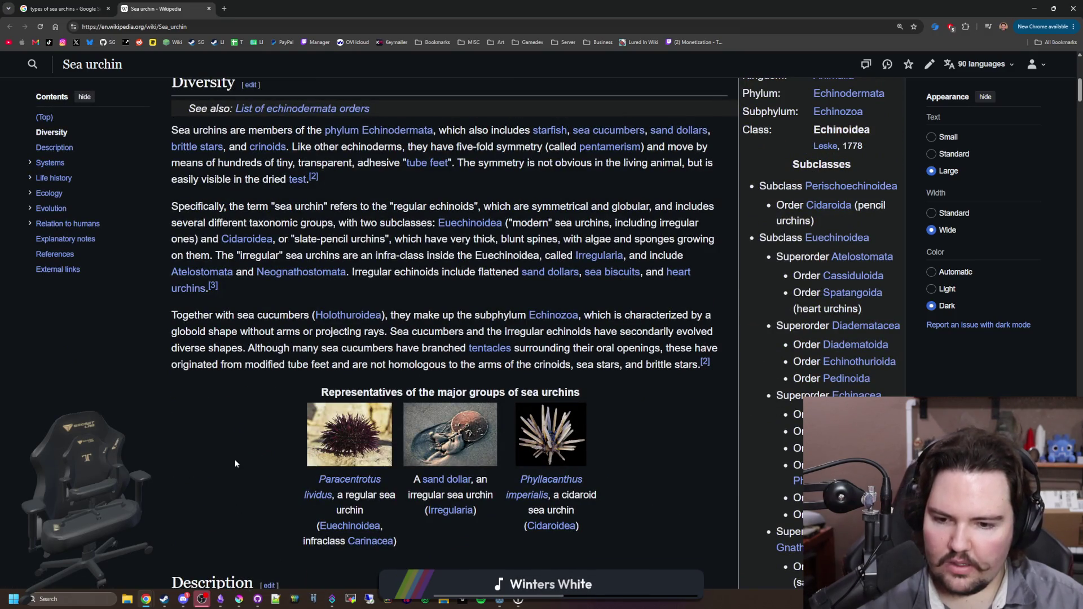
pyautogui.scroll(-1, 236, 462)
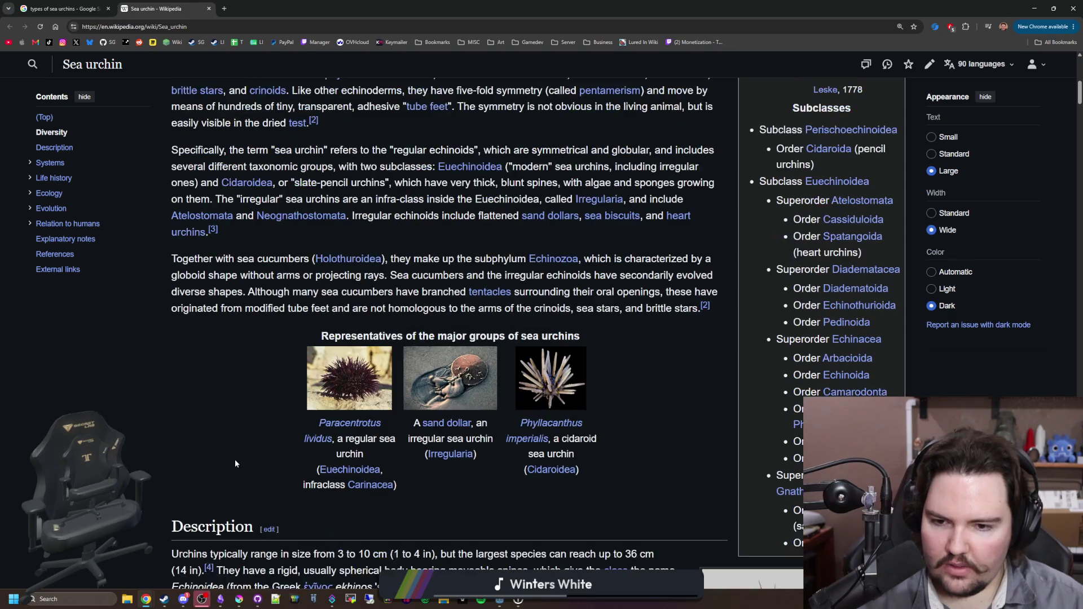
pyautogui.moveTo(464, 426)
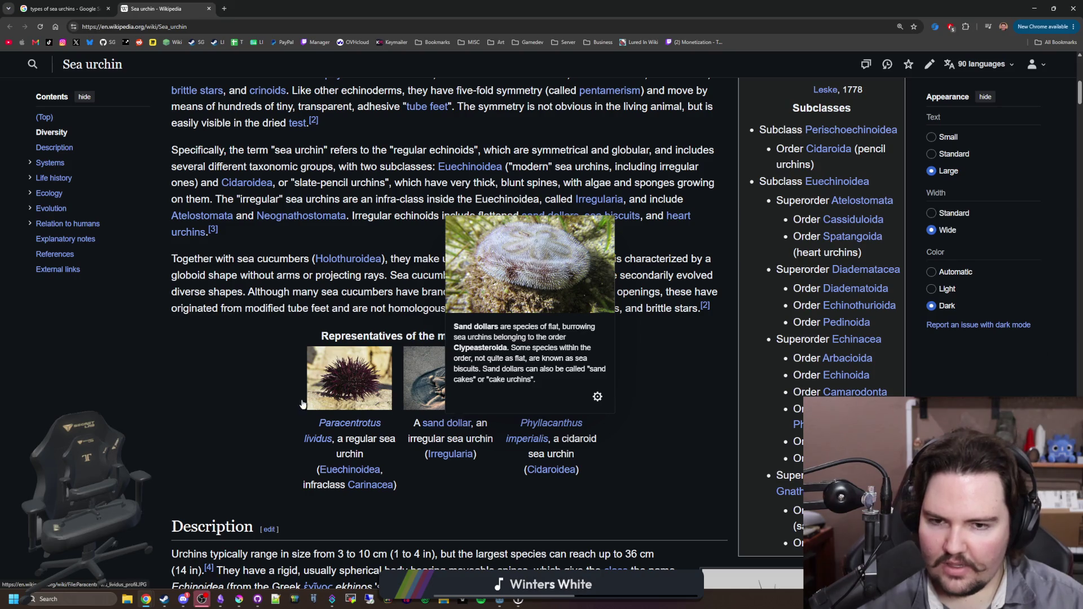
pyautogui.scroll(-3, 229, 384)
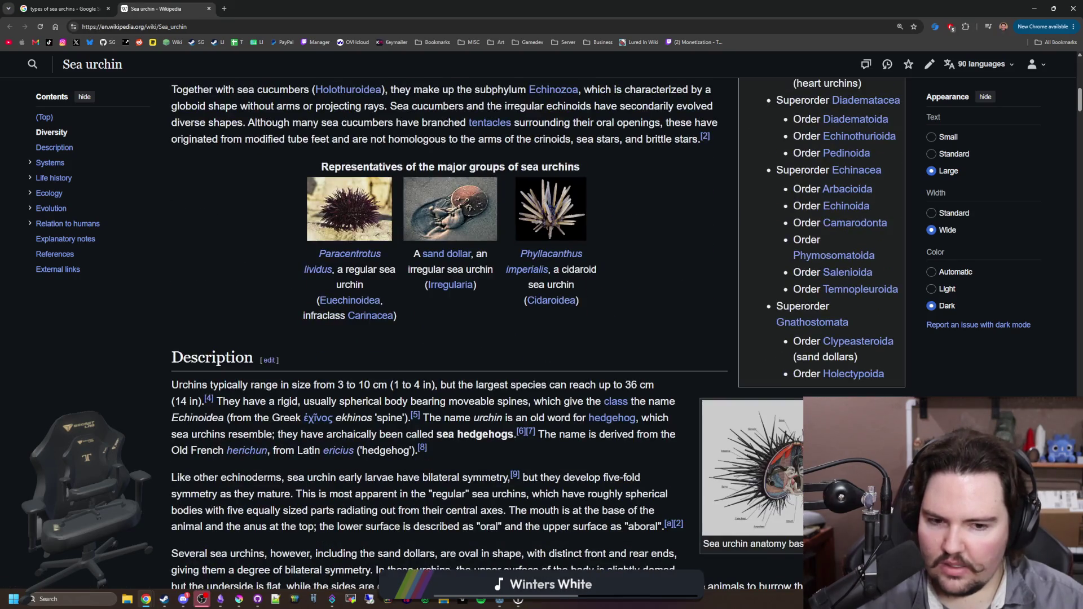
pyautogui.scroll(-2, 229, 384)
pyautogui.click(810, 359)
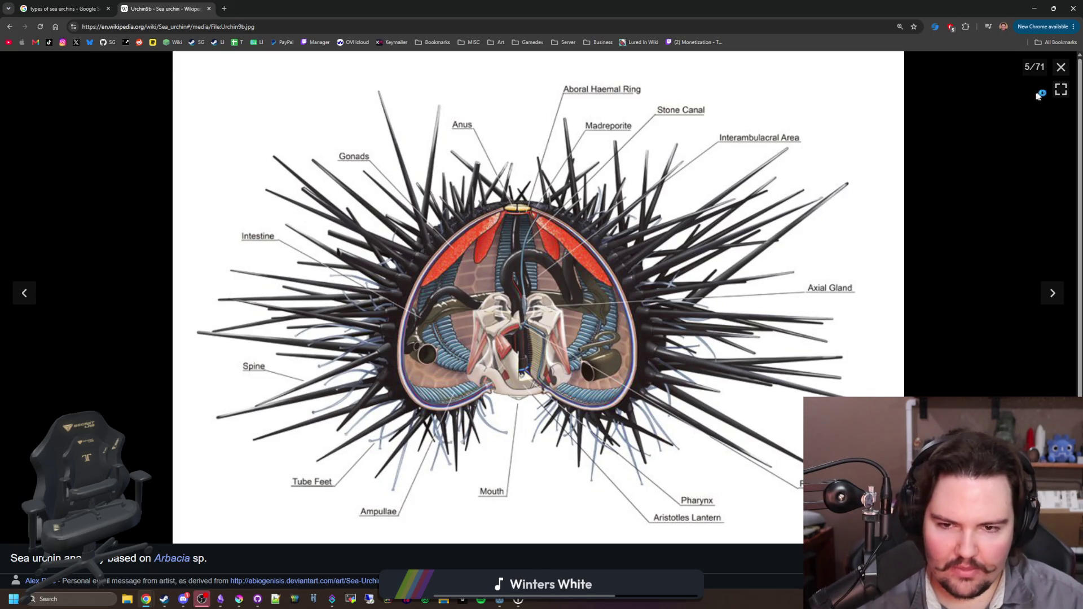
pyautogui.click(1060, 66)
pyautogui.scroll(-4, 423, 335)
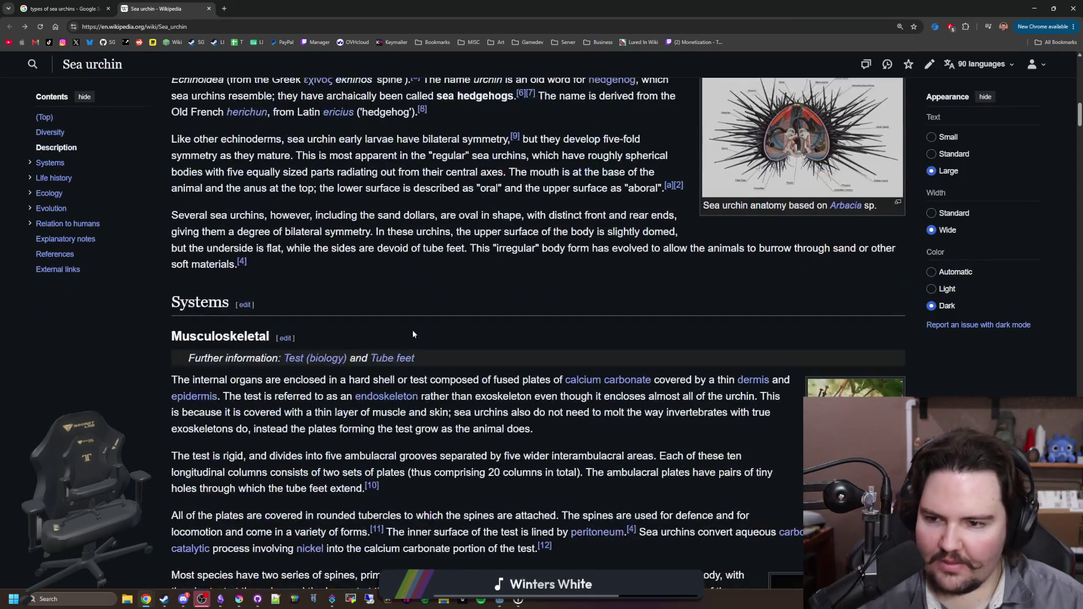
pyautogui.scroll(-8, 412, 334)
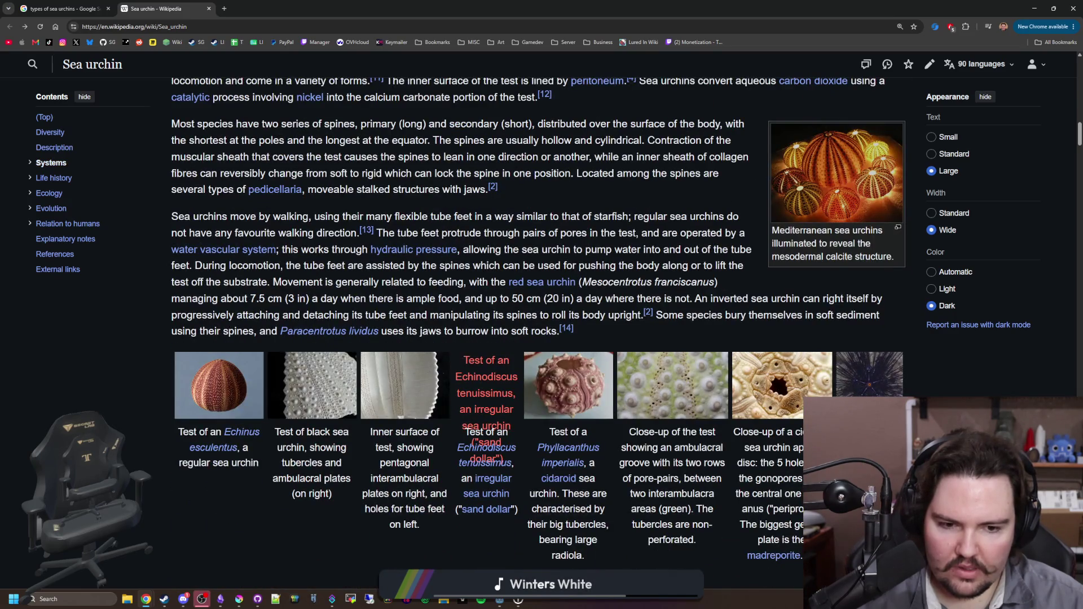
pyautogui.scroll(-5, 357, 308)
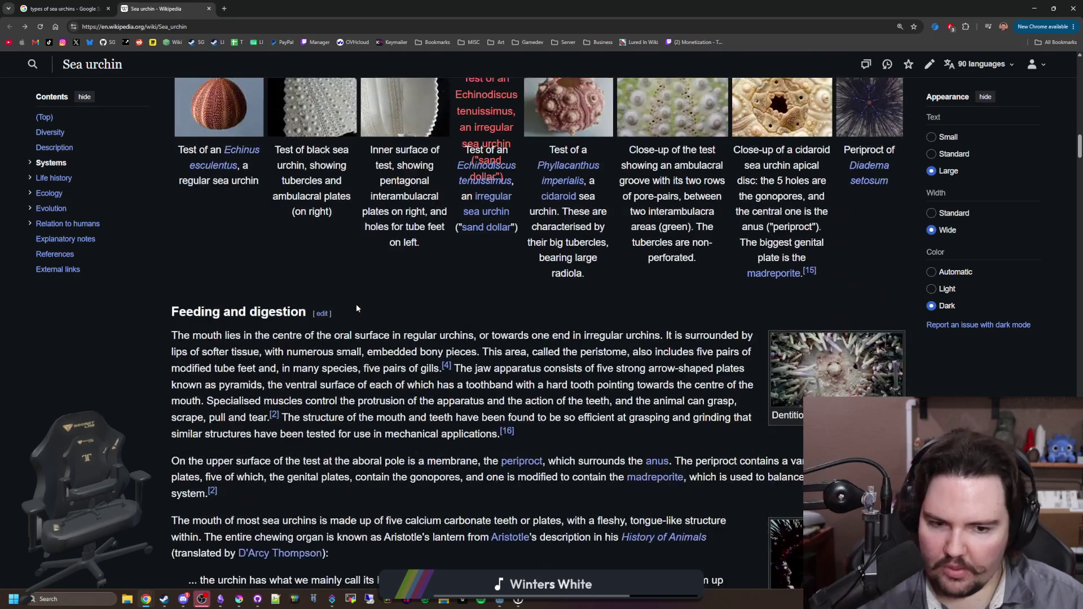
pyautogui.scroll(-14, 357, 308)
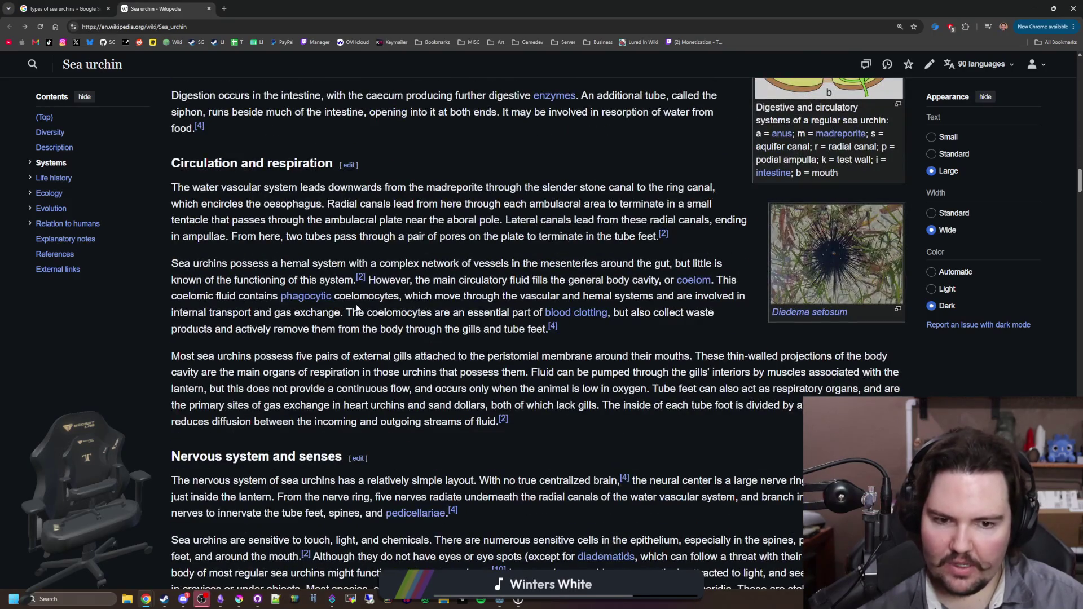
# - Open the Diadema setosum article in a new tab and read through it, returning to the top
pyautogui.middleClick(810, 310)
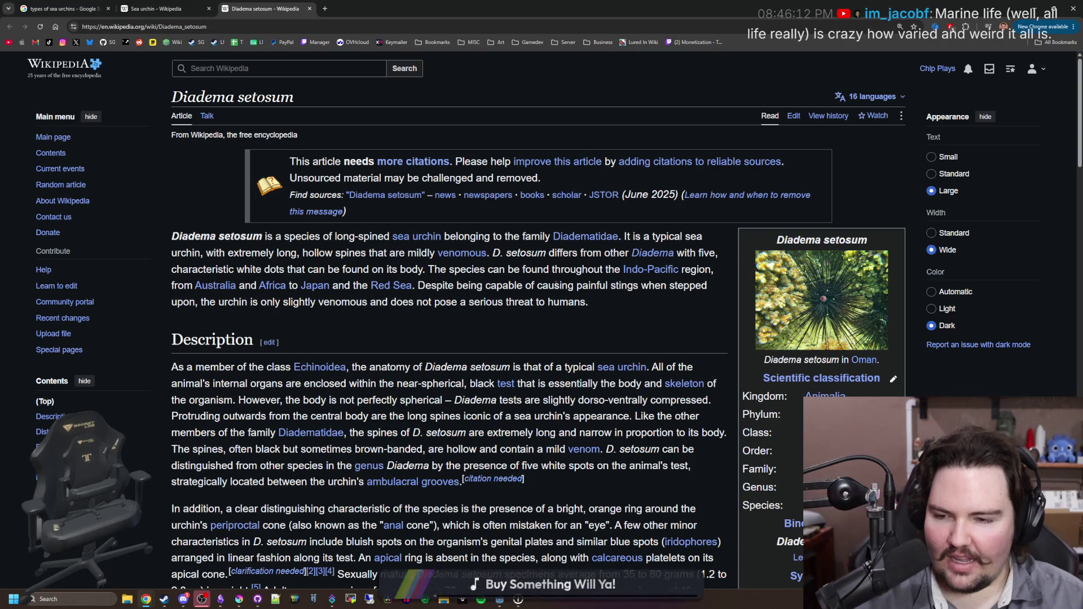
pyautogui.scroll(-2, 315, 320)
pyautogui.scroll(-2, 315, 321)
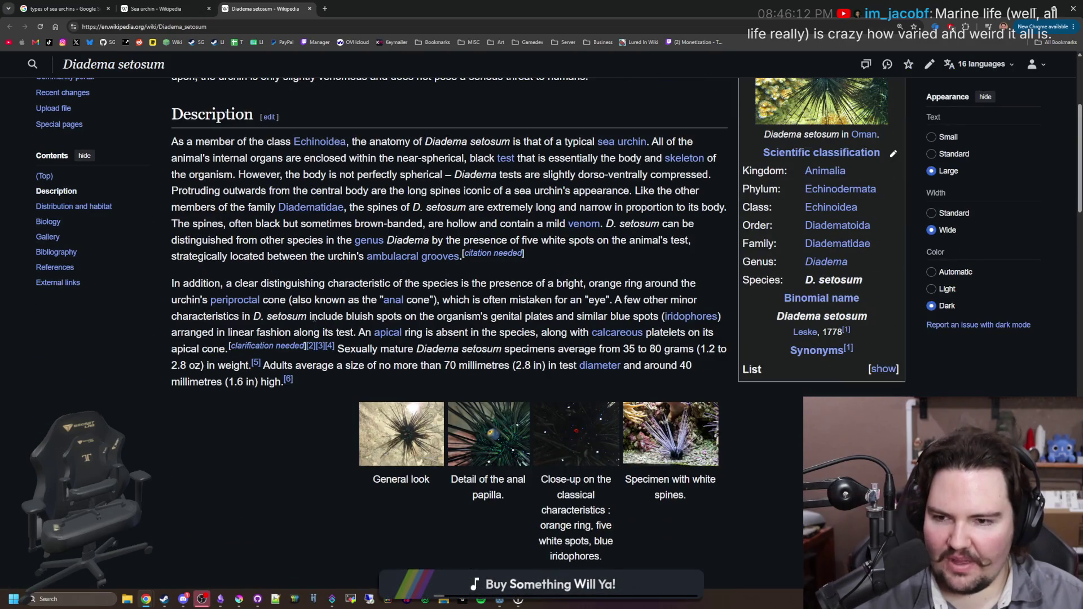
pyautogui.scroll(-12, 412, 270)
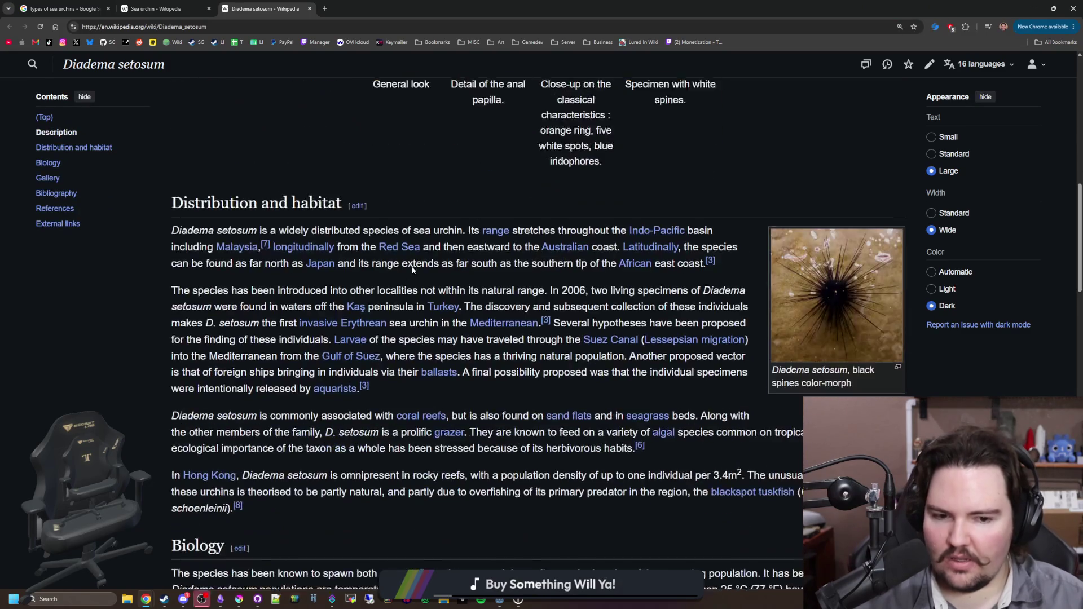
pyautogui.scroll(-7, 411, 270)
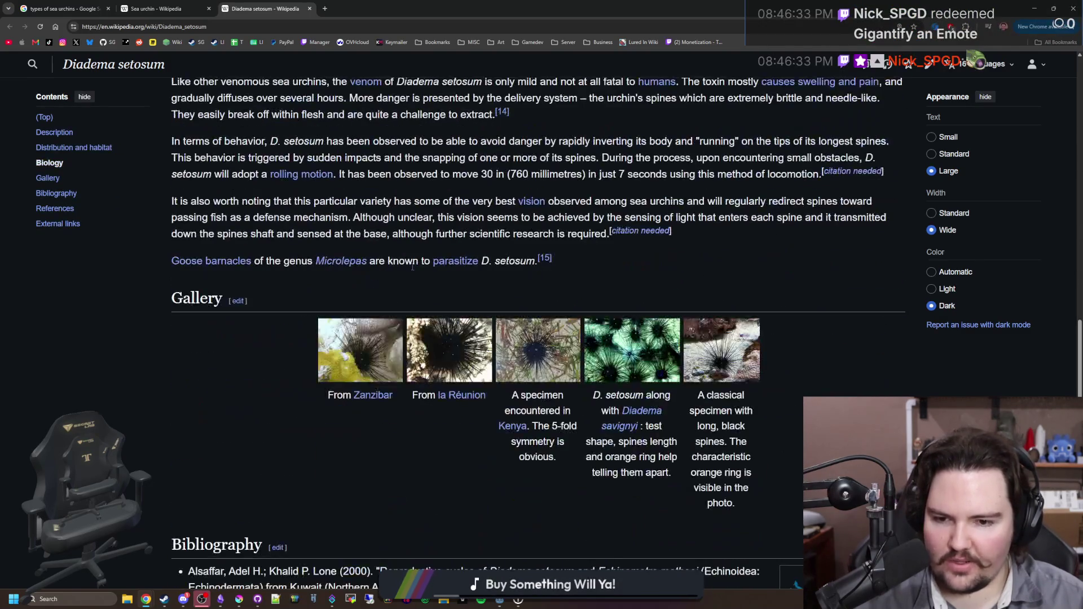
pyautogui.scroll(-4, 255, 365)
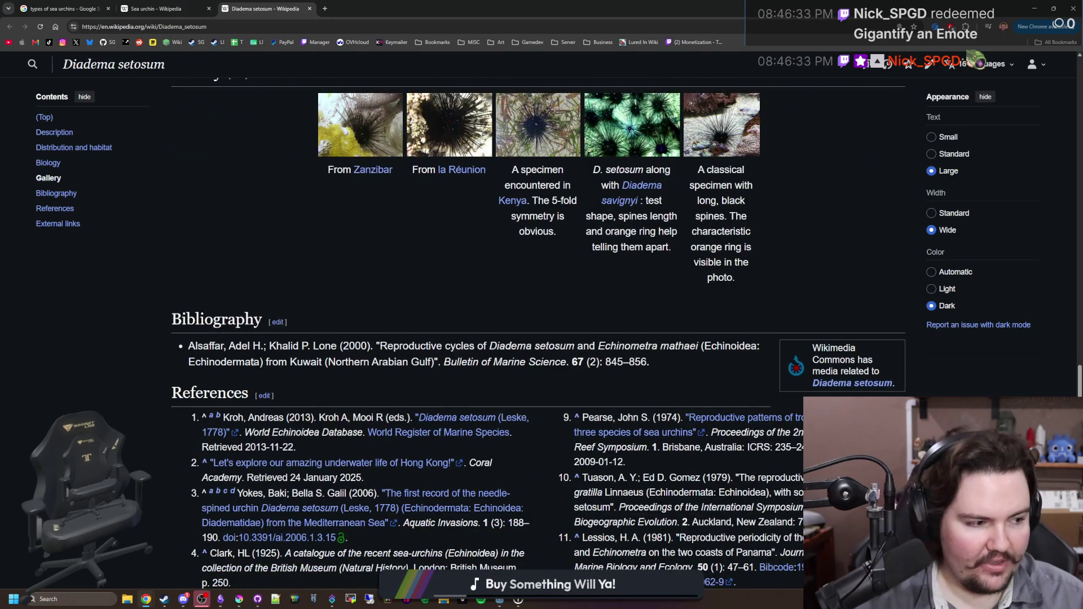
pyautogui.scroll(-10, 311, 342)
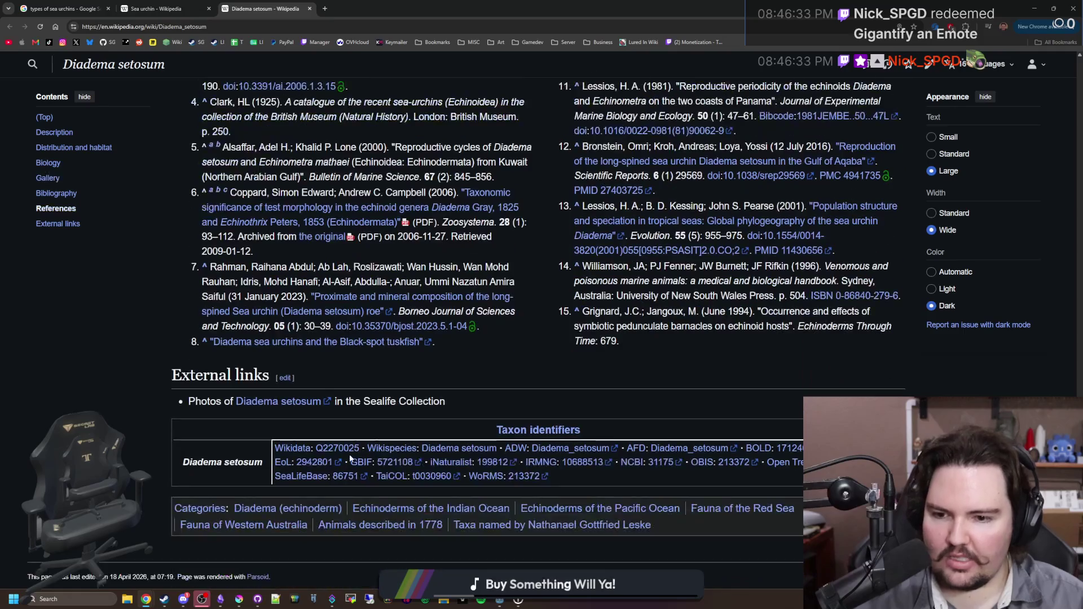
pyautogui.press('Home')
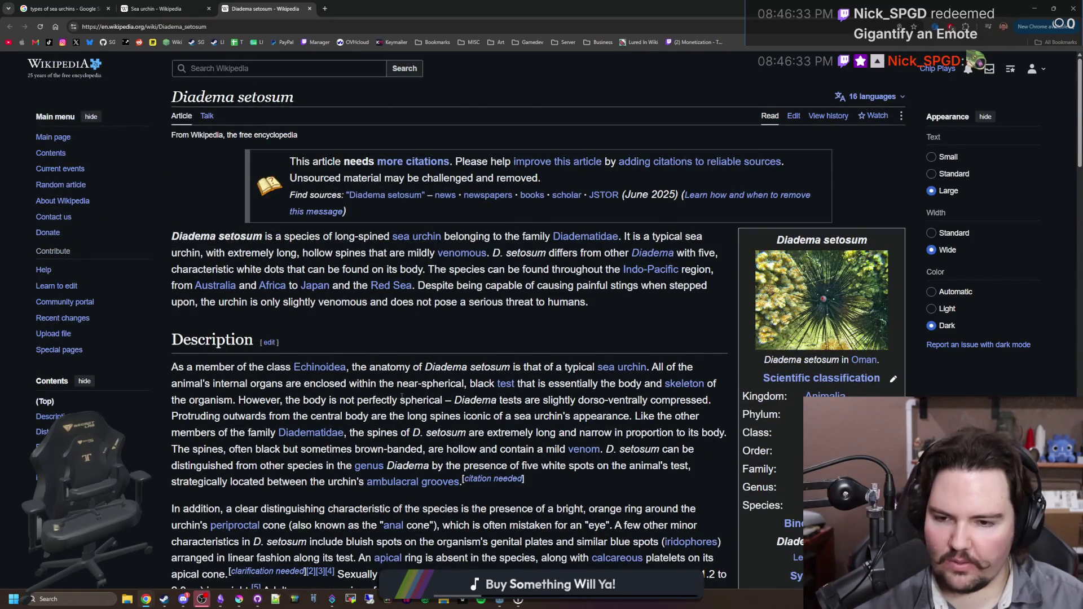
# - Go back to the Sea urchin article at its Feeding and digestion section
pyautogui.scroll(-8, 401, 398)
pyautogui.scroll(-3, 410, 364)
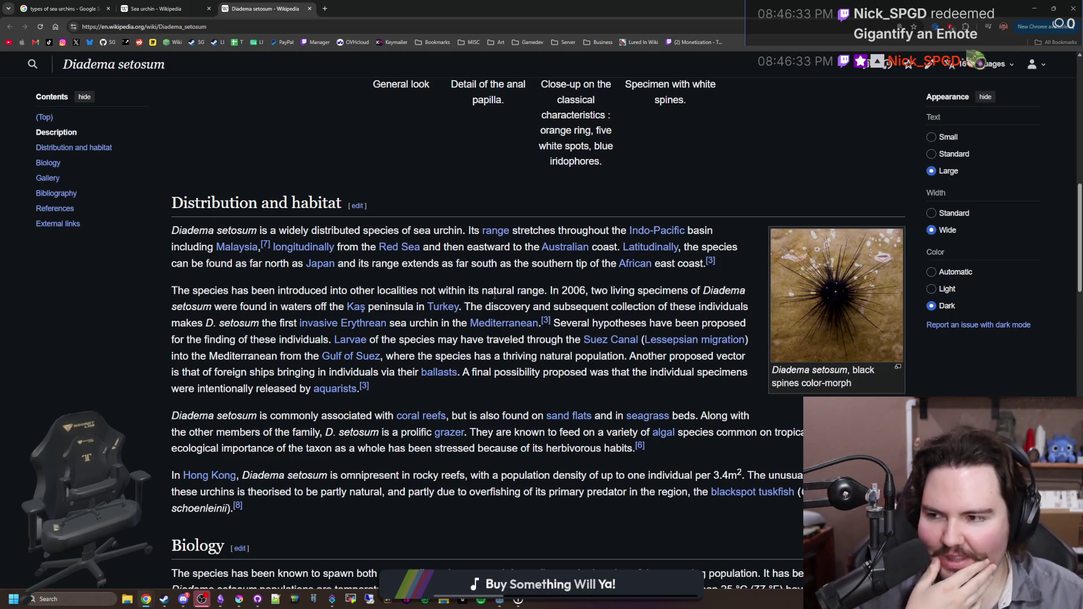
pyautogui.scroll(5, 553, 365)
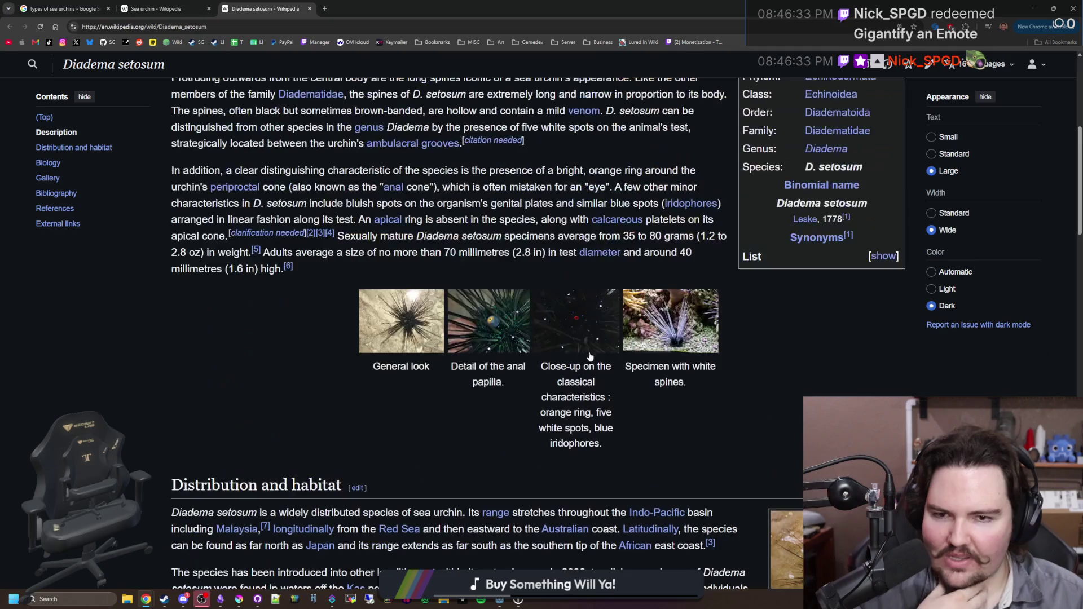
pyautogui.click(161, 4)
pyautogui.scroll(10, 659, 284)
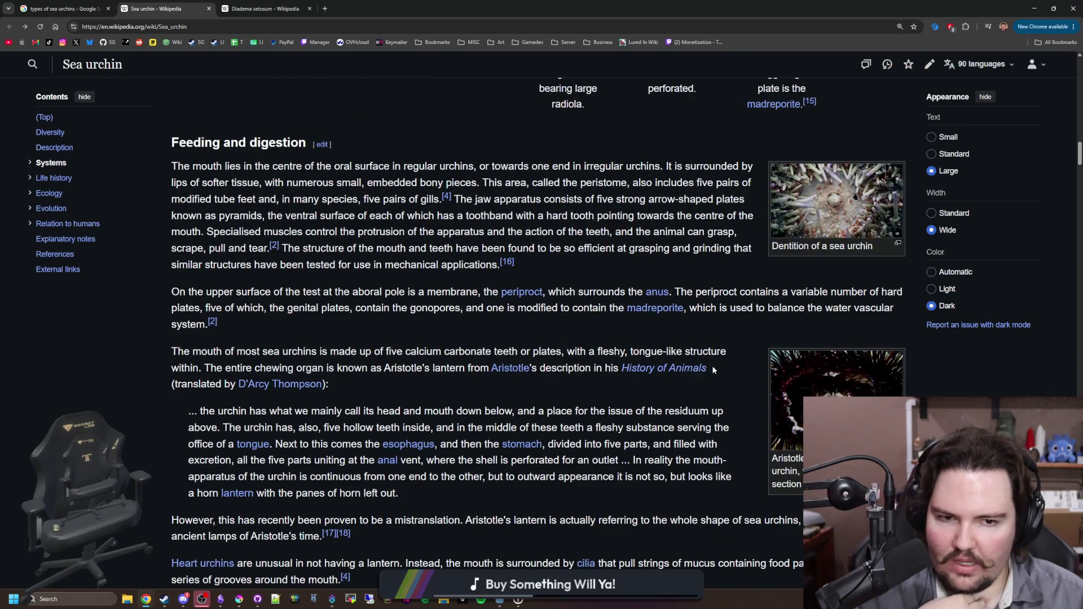
# - View the sea urchin anatomy diagram full size, then start 'do sea urchins have hearts' in a new tab
pyautogui.scroll(15, 711, 365)
pyautogui.scroll(5, 712, 365)
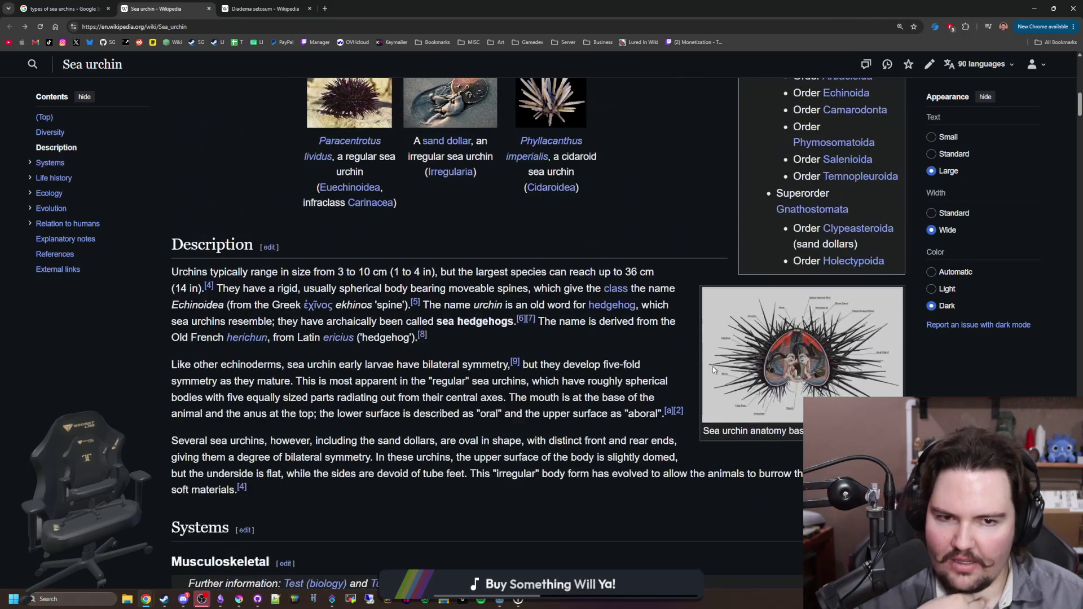
pyautogui.click(712, 367)
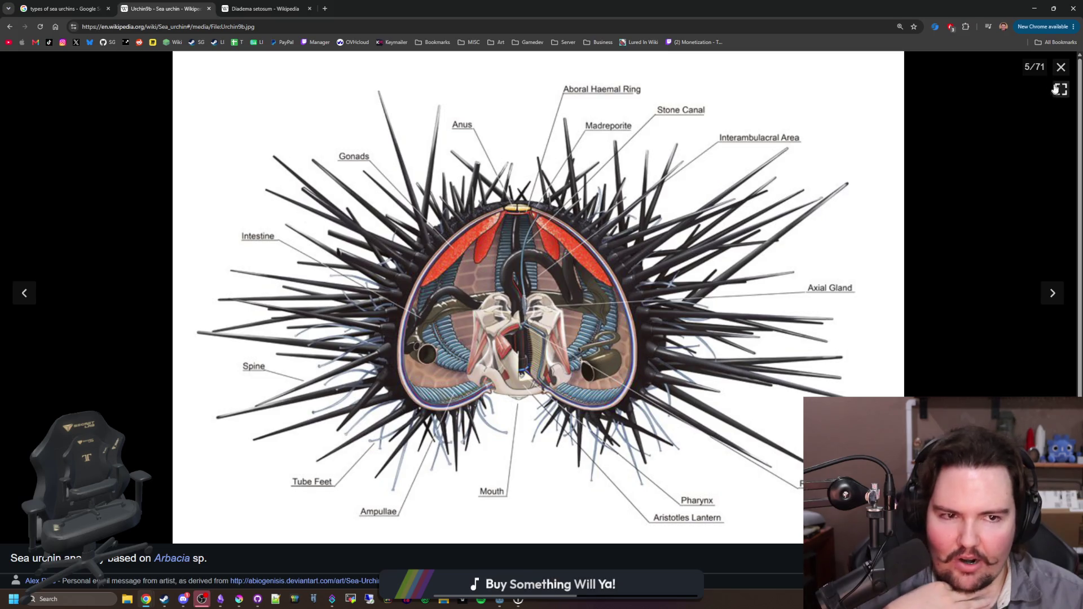
pyautogui.click(1061, 67)
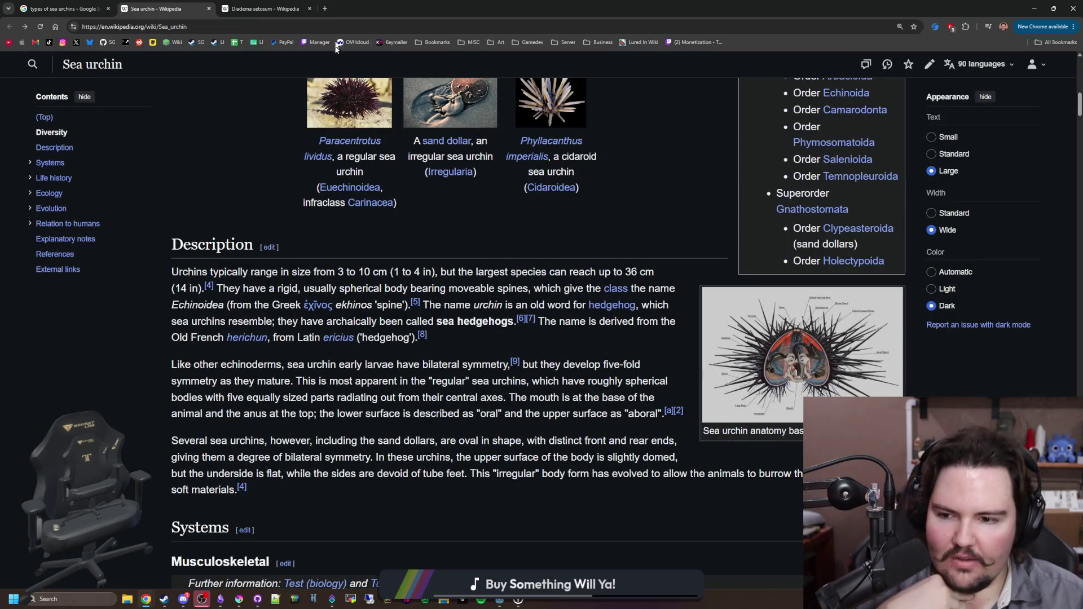
pyautogui.click(324, 10)
pyautogui.write('do sea urchins ')
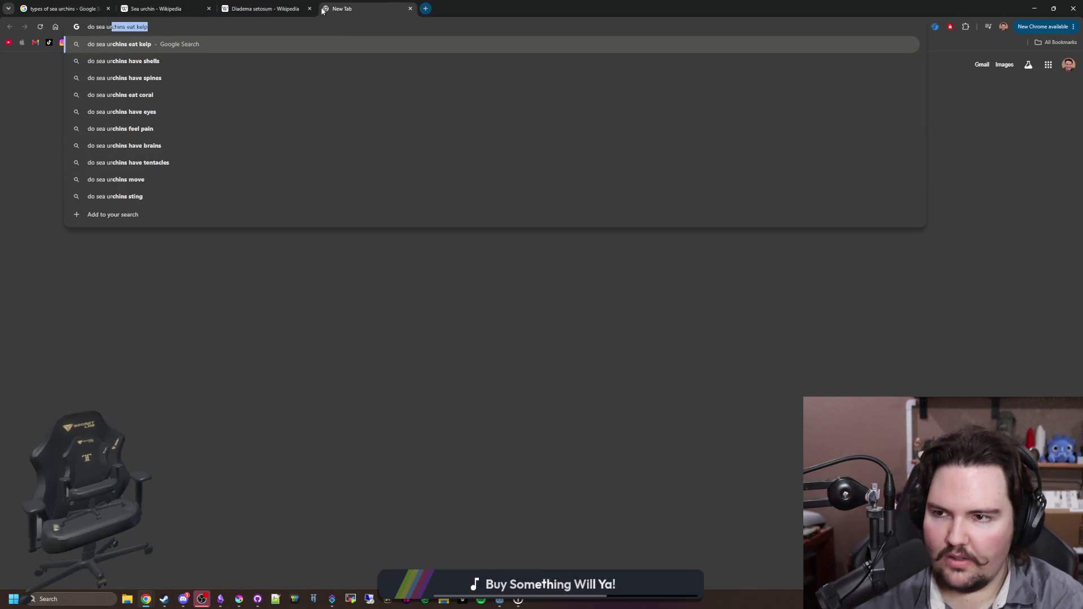
pyautogui.write('have hearts')
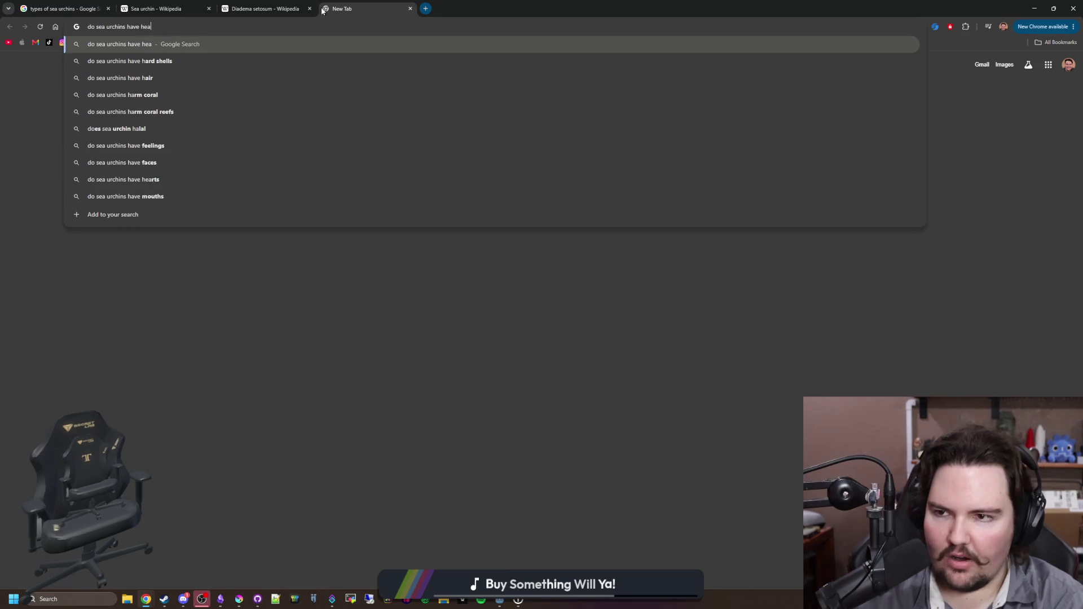
# - Search 'do sea urchins have hearts', preview the Wikipedia anatomy image, and switch back to Wikipedia
pyautogui.press('Return')
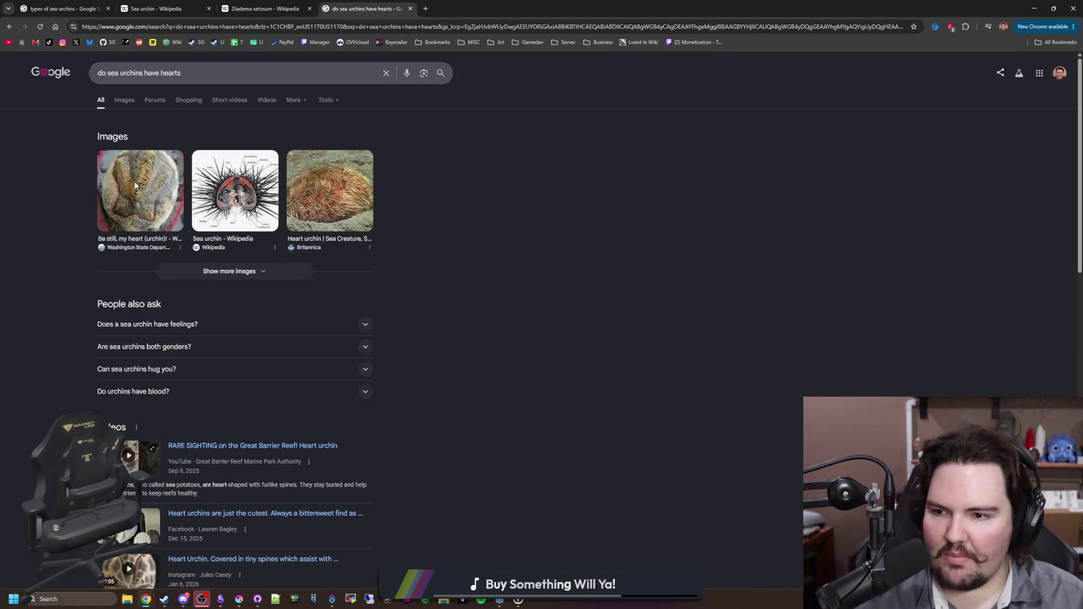
pyautogui.scroll(-5, 204, 331)
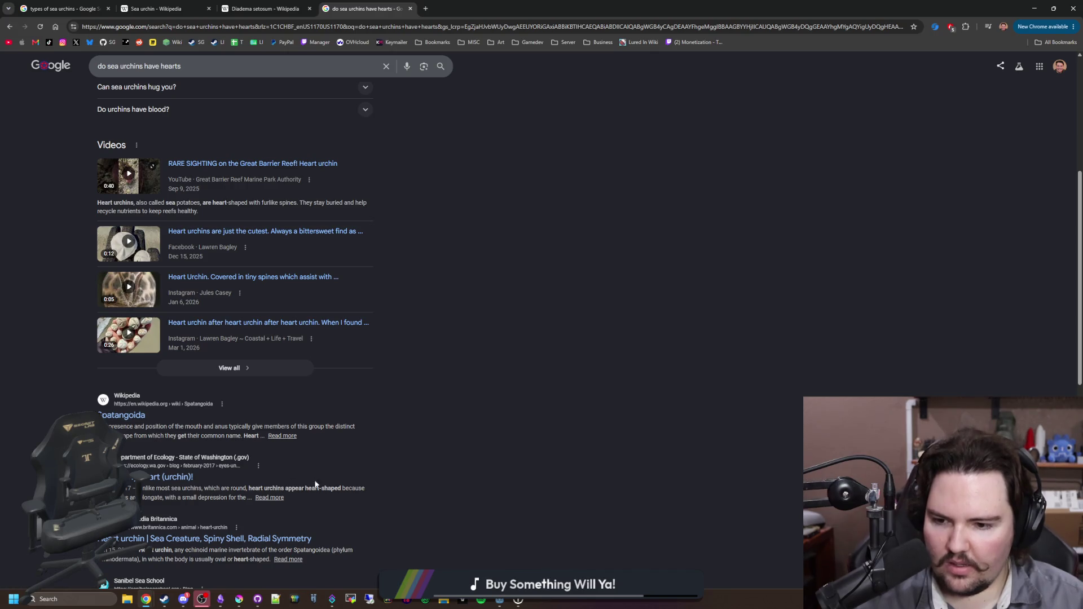
pyautogui.scroll(-3, 164, 444)
pyautogui.scroll(8, 169, 395)
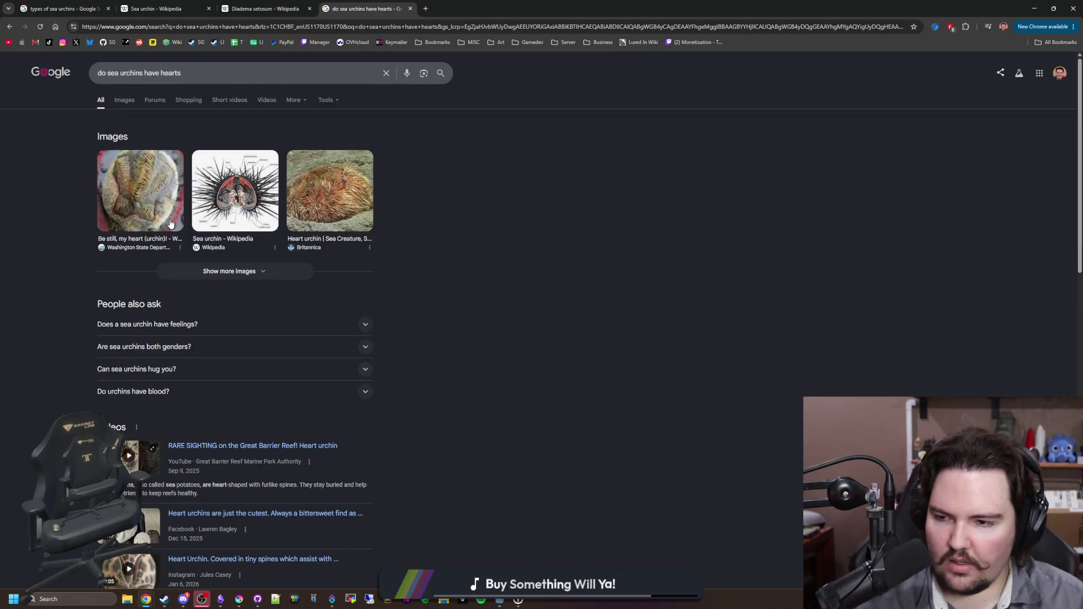
pyautogui.click(215, 199)
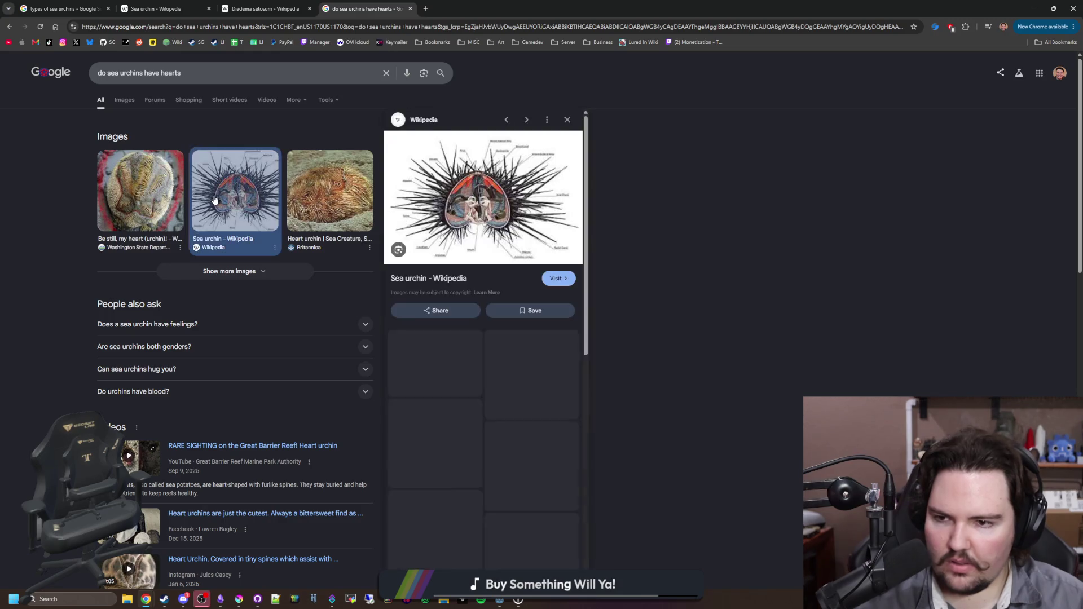
pyautogui.click(305, 6)
# - Back on the Sea urchin article, enlarge and close the anatomy diagram, then open another tab
pyautogui.click(177, 8)
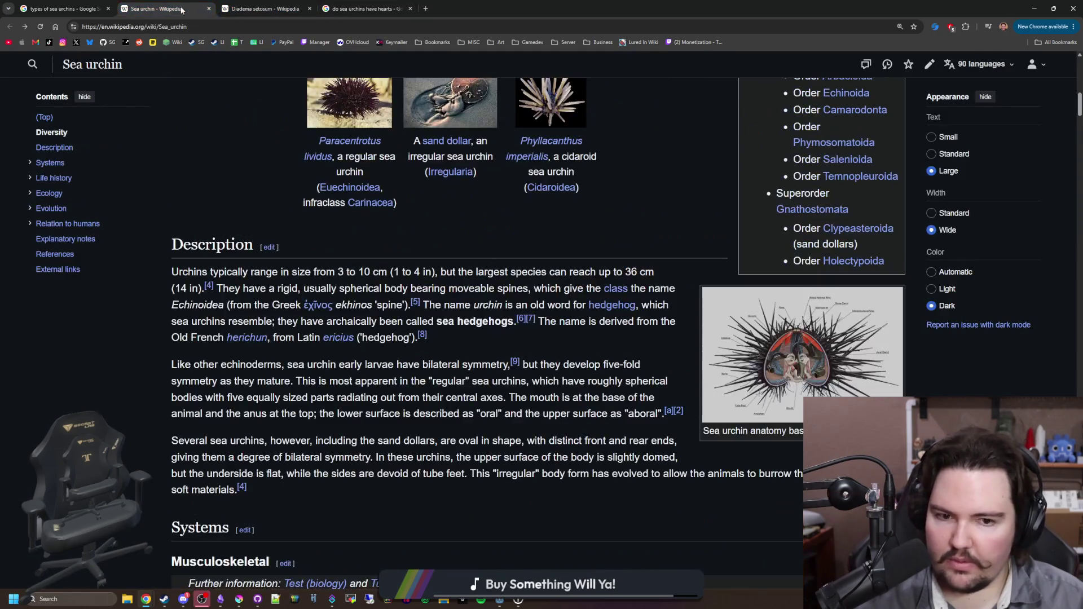
pyautogui.click(789, 363)
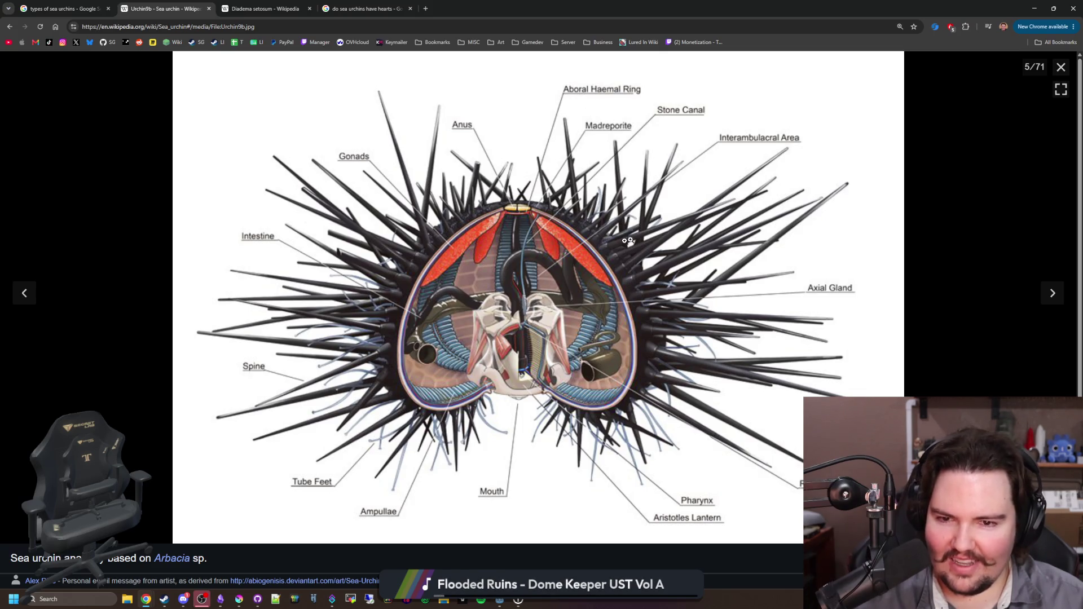
pyautogui.click(1060, 68)
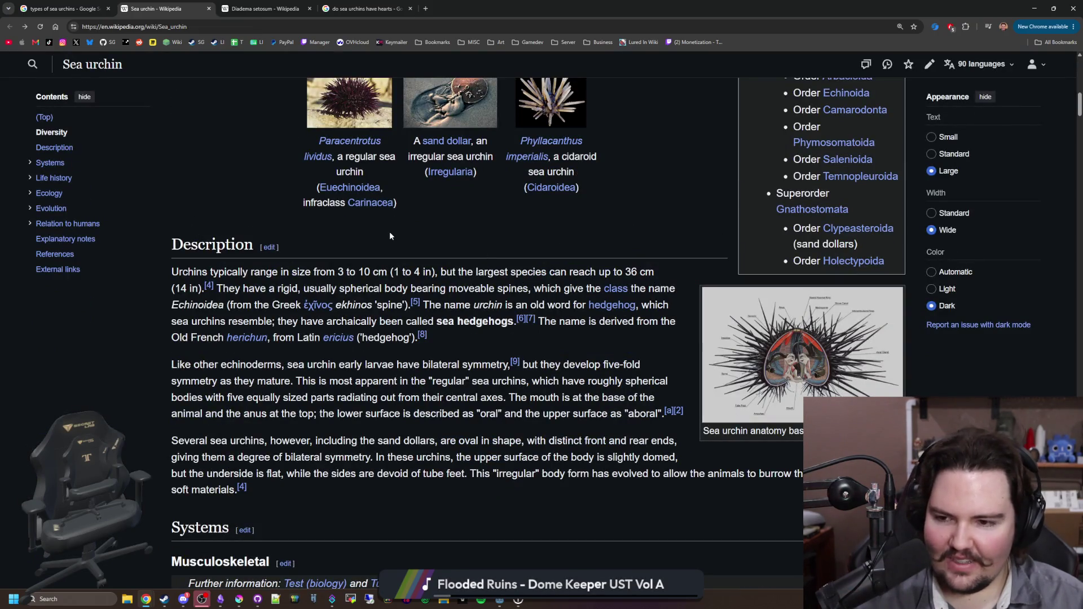
pyautogui.click(425, 8)
# - Search images for 'sea urchin anatomy' and preview the Wikipedia, ResearchGate, SUE and Key West diagrams
pyautogui.write('sea urchin anatomy')
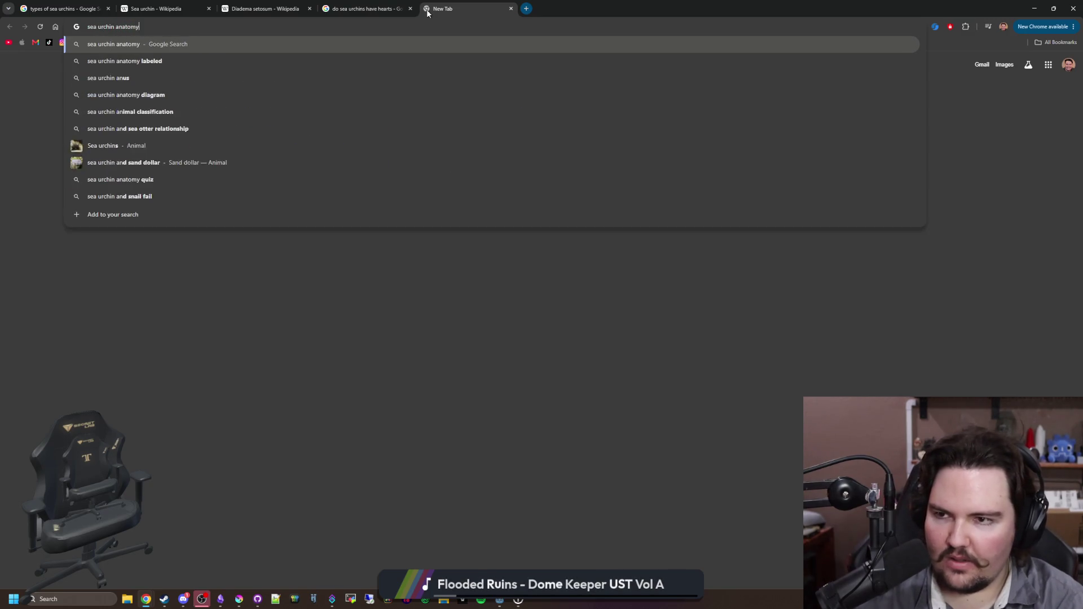
pyautogui.press('Return')
pyautogui.click(125, 106)
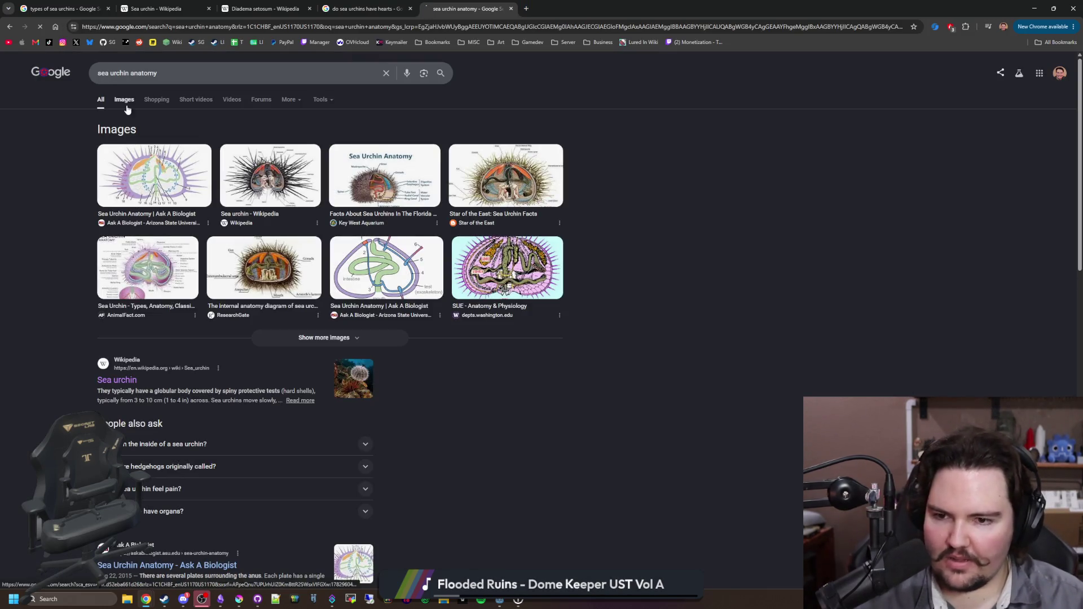
pyautogui.click(371, 198)
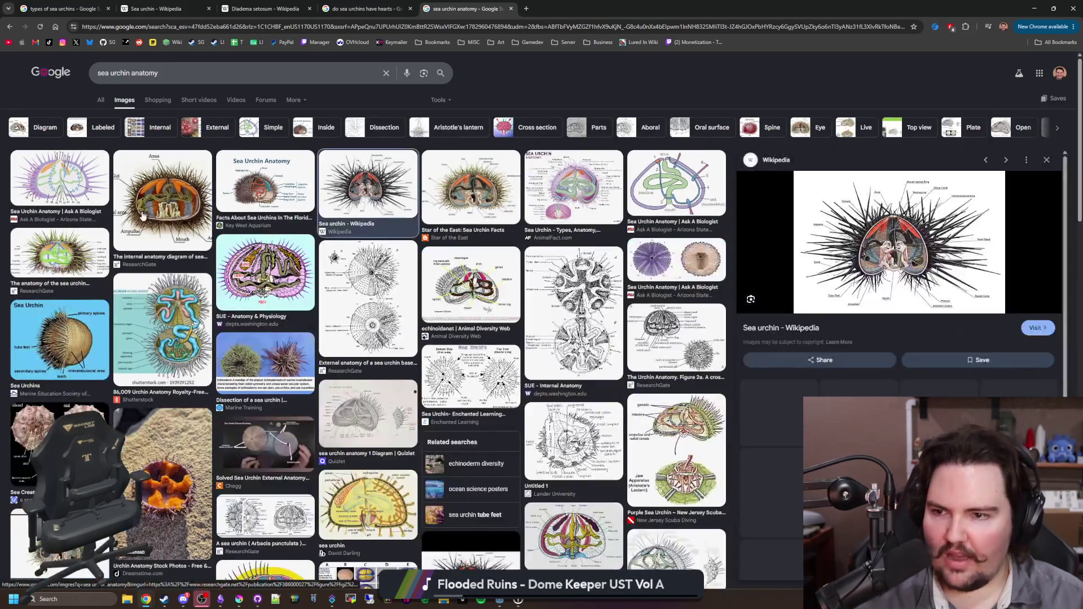
pyautogui.click(162, 200)
pyautogui.click(260, 255)
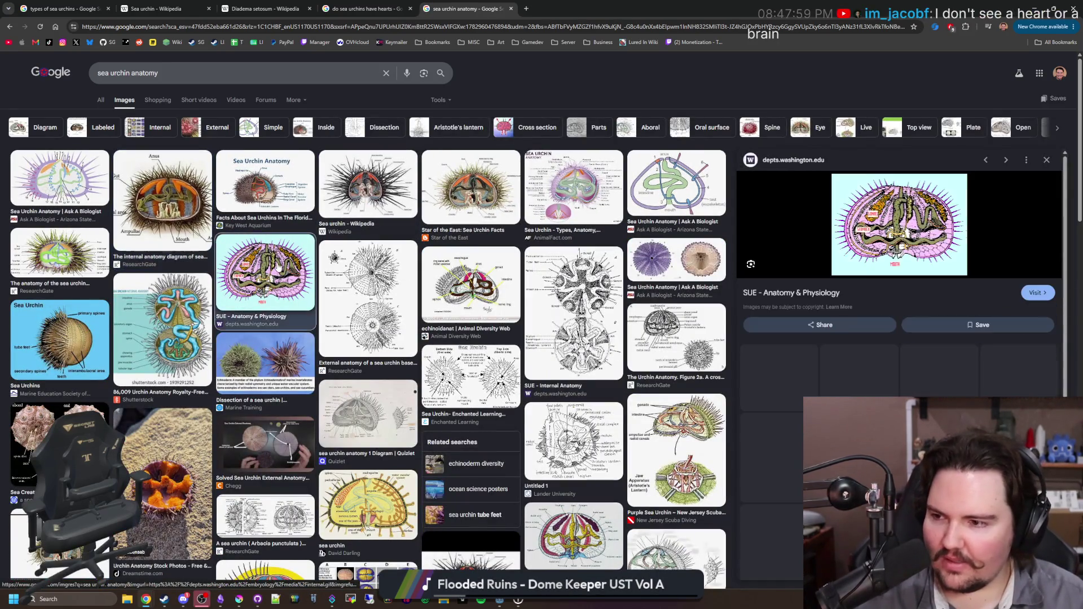
pyautogui.click(270, 197)
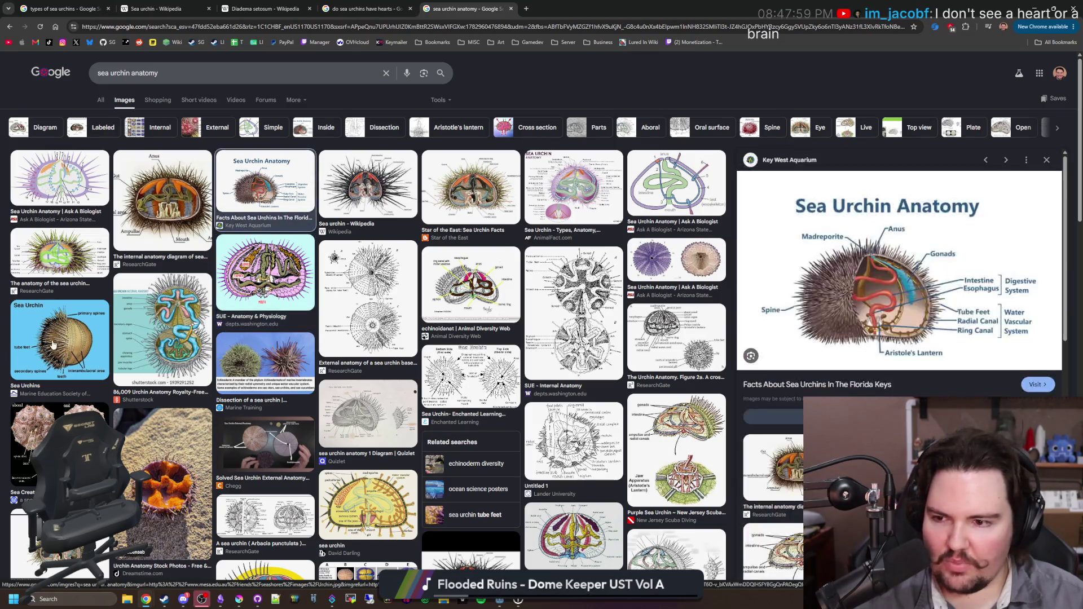
# - Preview the Marine Education Society, AnimalFact, Shutterstock and Dreamstime images, ending on aboral/oral/lateral views
pyautogui.click(53, 346)
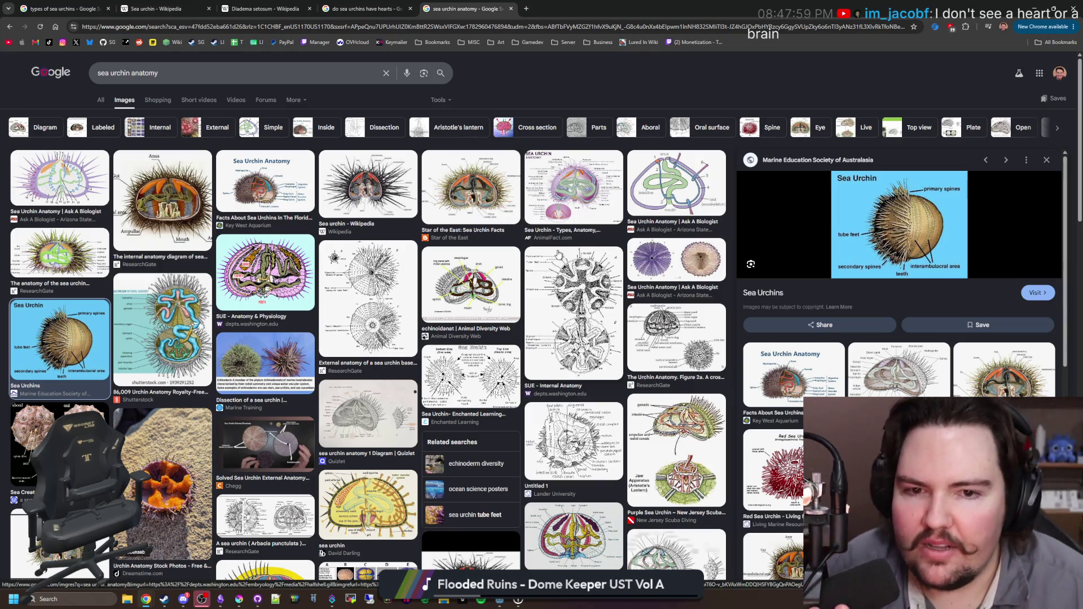
pyautogui.click(573, 206)
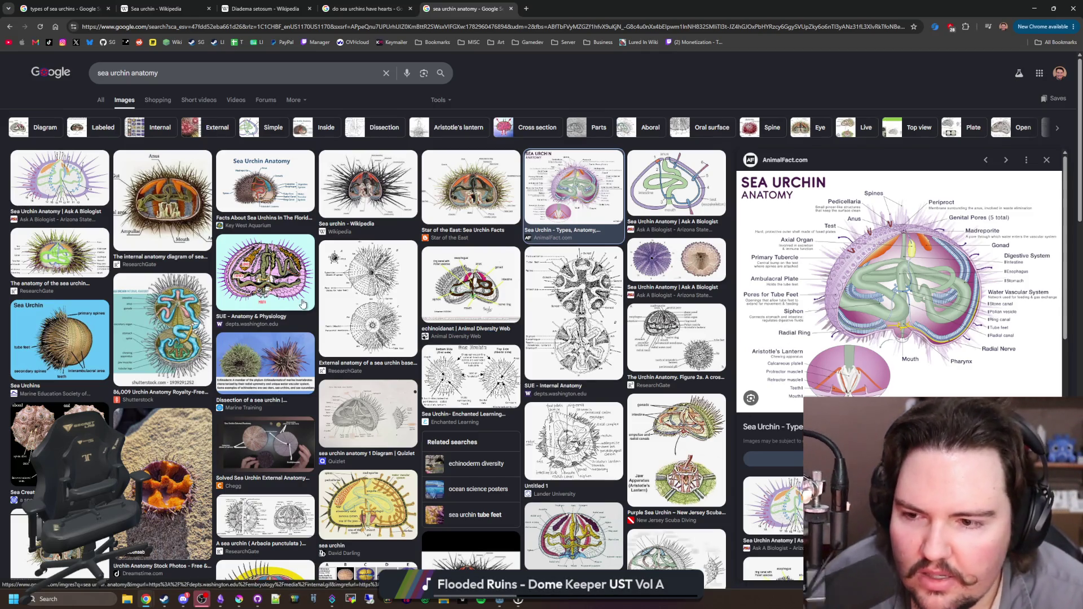
pyautogui.click(265, 272)
pyautogui.click(180, 361)
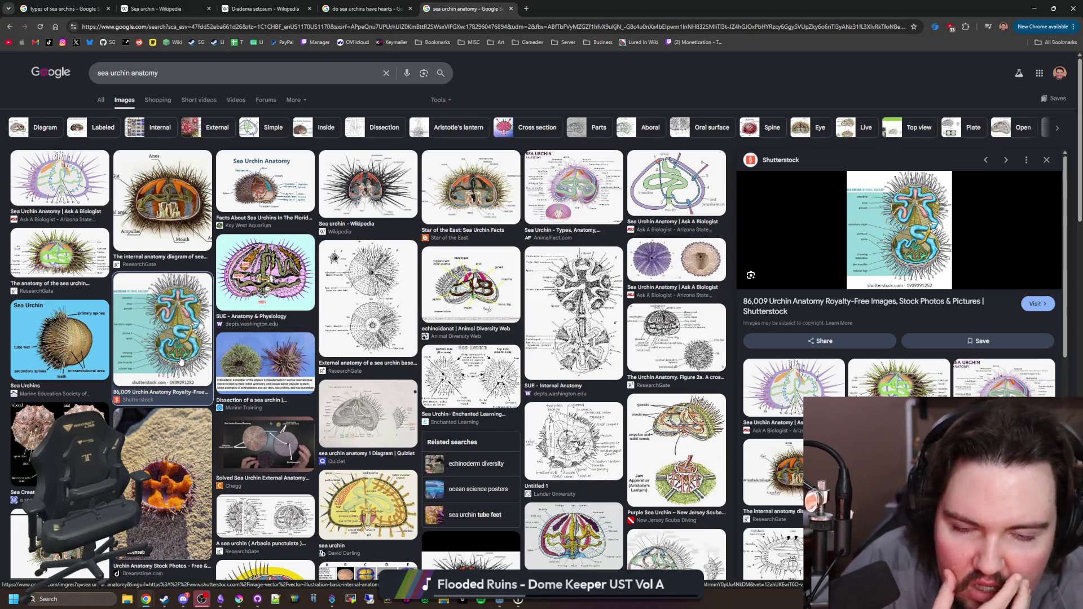
pyautogui.scroll(-2, 180, 361)
pyautogui.click(186, 363)
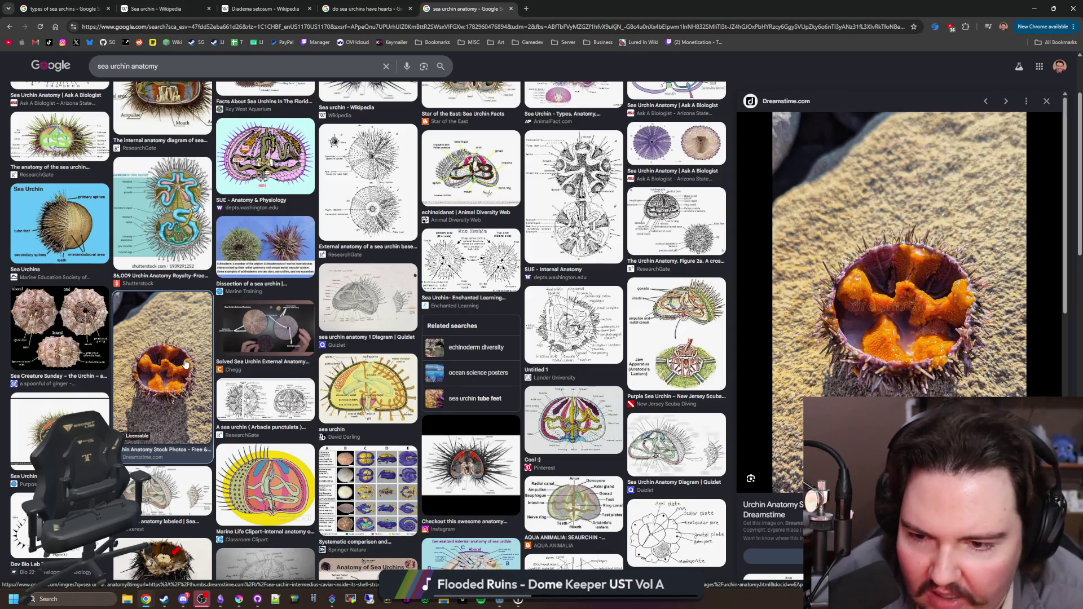
pyautogui.click(63, 351)
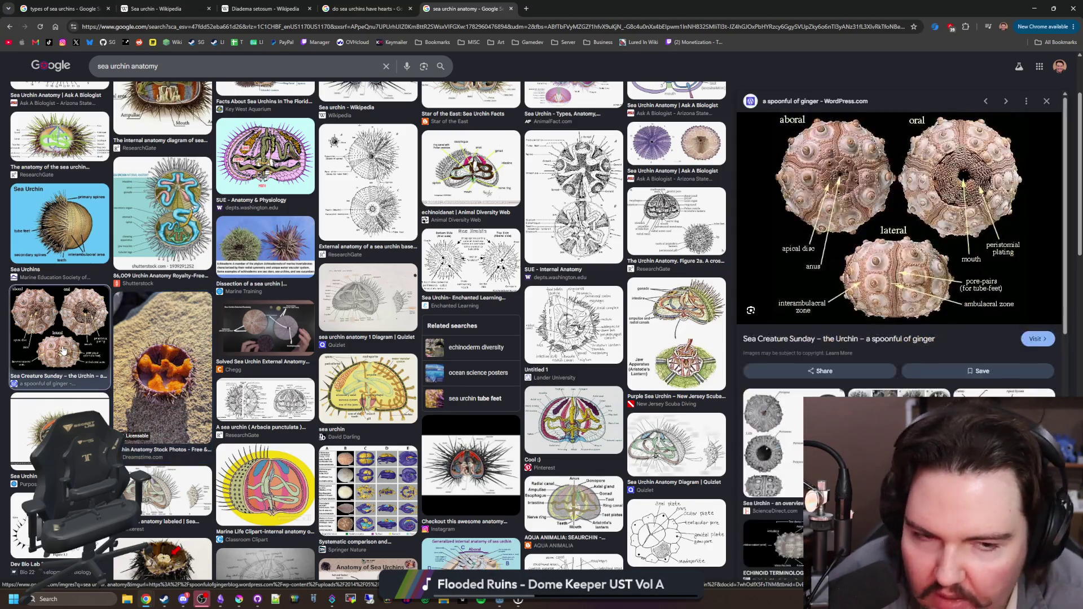
pyautogui.scroll(2, 167, 280)
# - Search 'do sea urchins have blood' and show the All web results
pyautogui.click(420, 73)
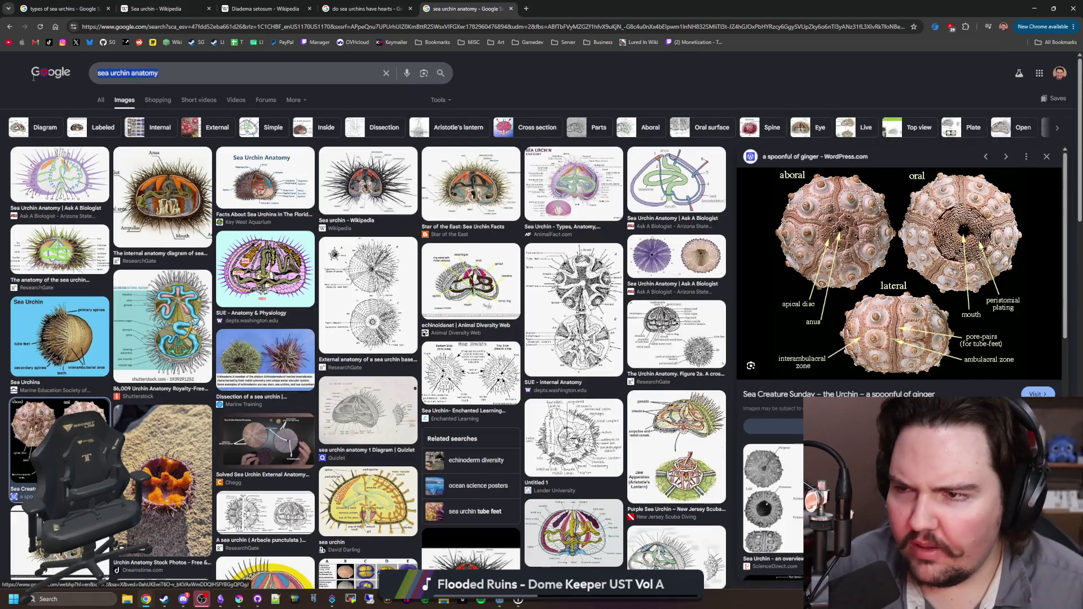
pyautogui.write('do sea urchins ha')
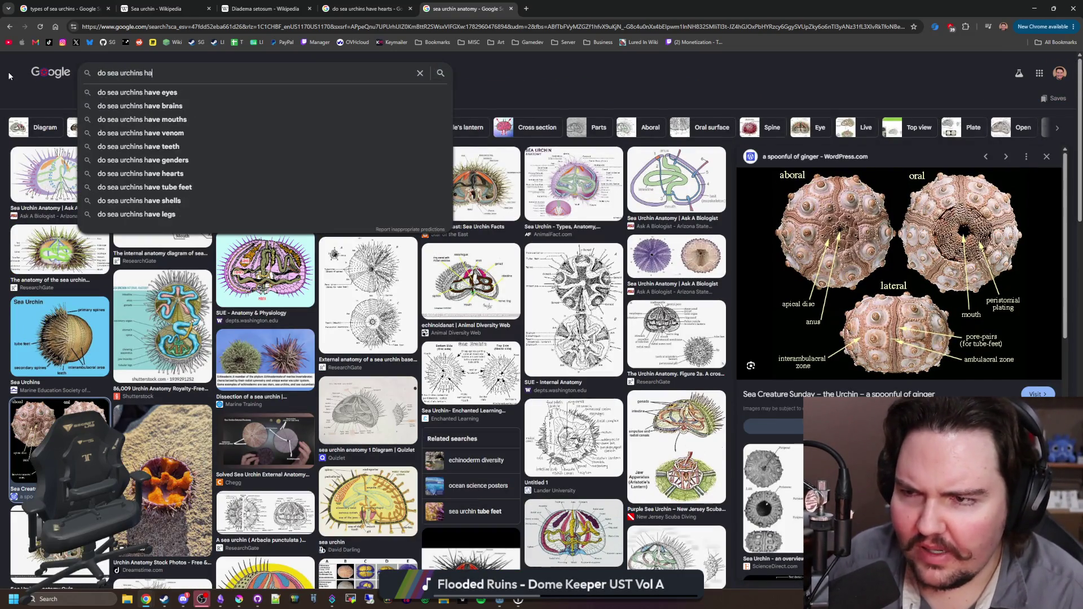
pyautogui.write('ve blood')
pyautogui.press('Return')
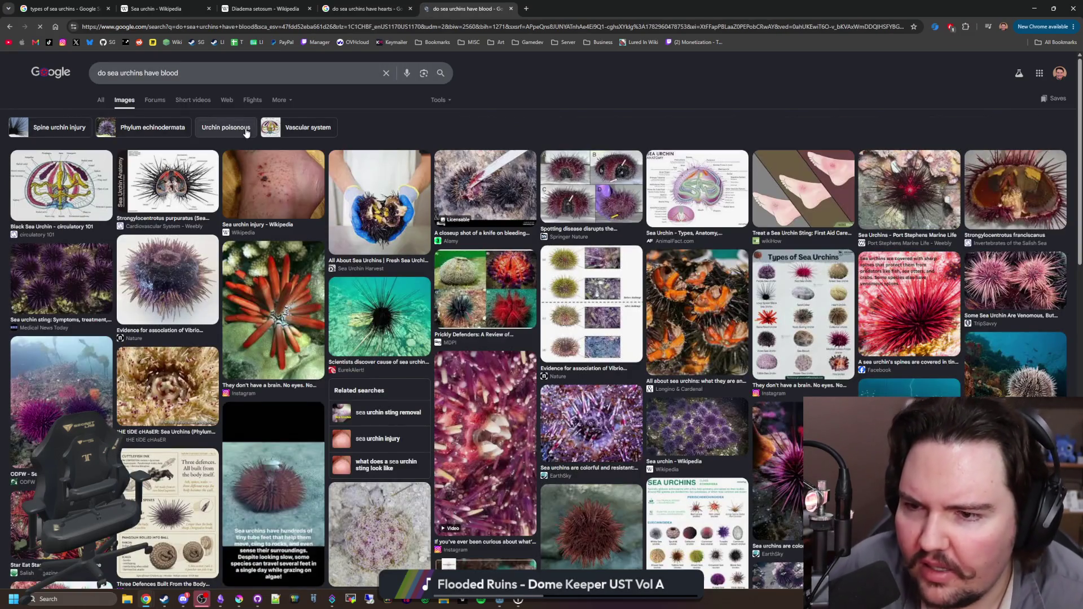
pyautogui.click(102, 102)
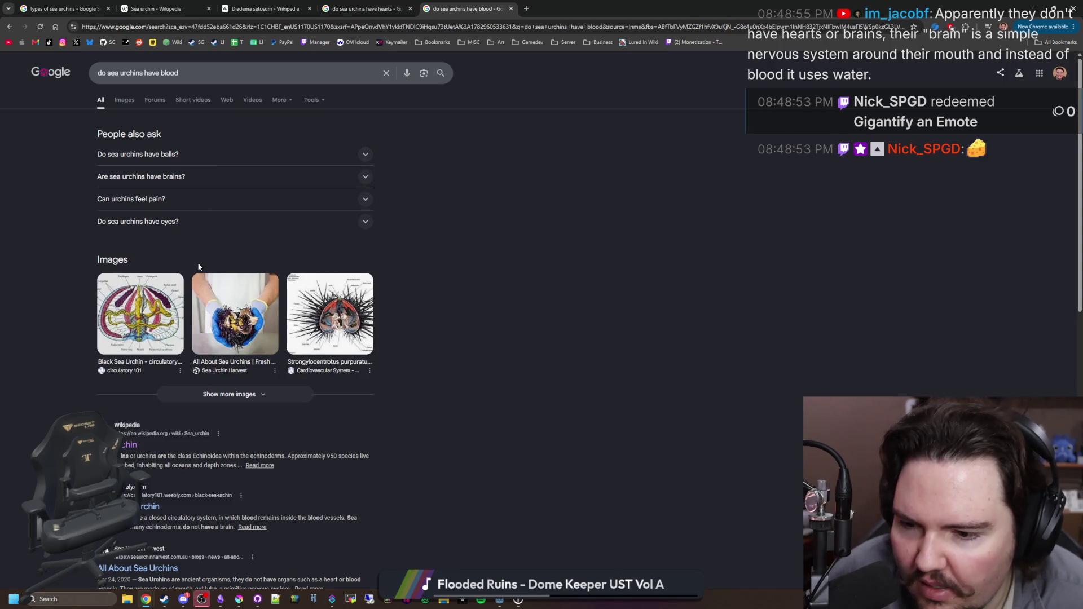
# - Read the snippets on urchin brains, circulation and body parts, then open the All About Sea Urchins article
pyautogui.tripleClick(203, 176)
pyautogui.scroll(-2, 504, 279)
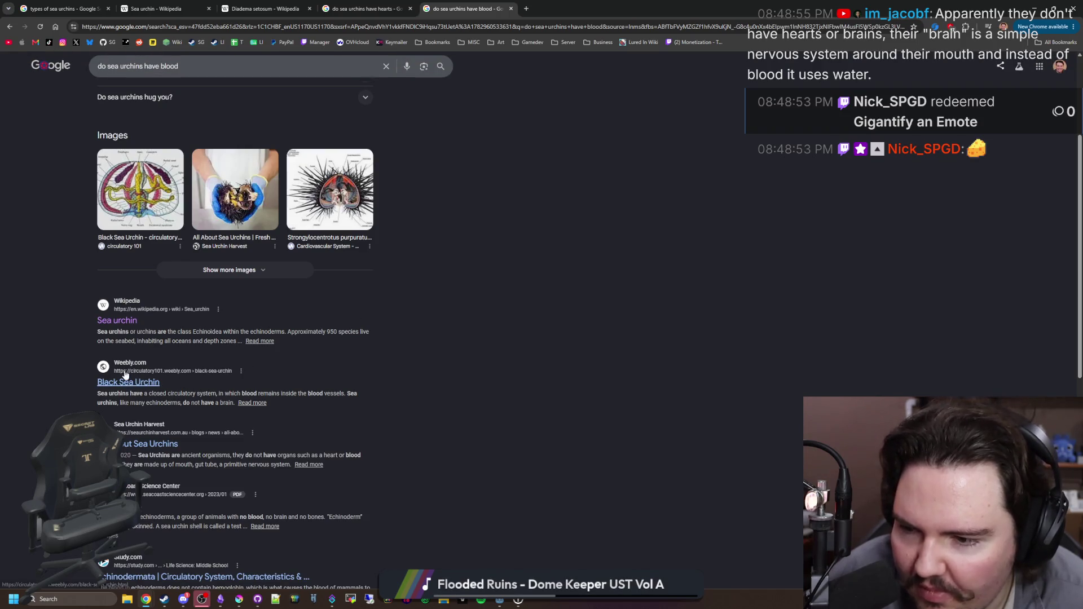
pyautogui.moveTo(111, 361); pyautogui.dragTo(270, 390)
pyautogui.moveTo(168, 393); pyautogui.dragTo(352, 393)
pyautogui.click(352, 391)
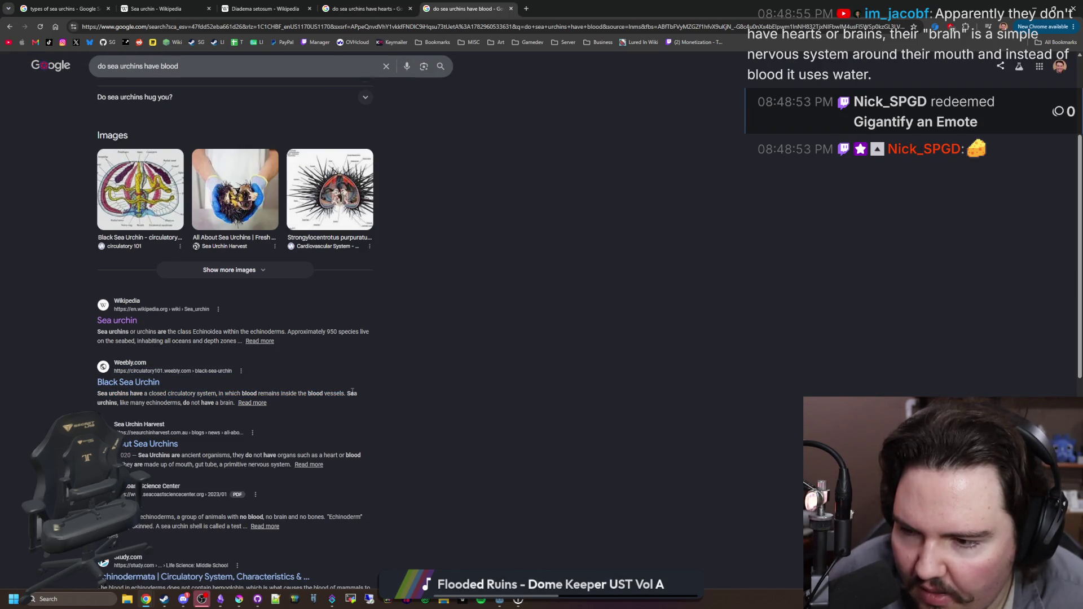
pyautogui.moveTo(133, 402); pyautogui.dragTo(212, 402)
pyautogui.click(212, 402)
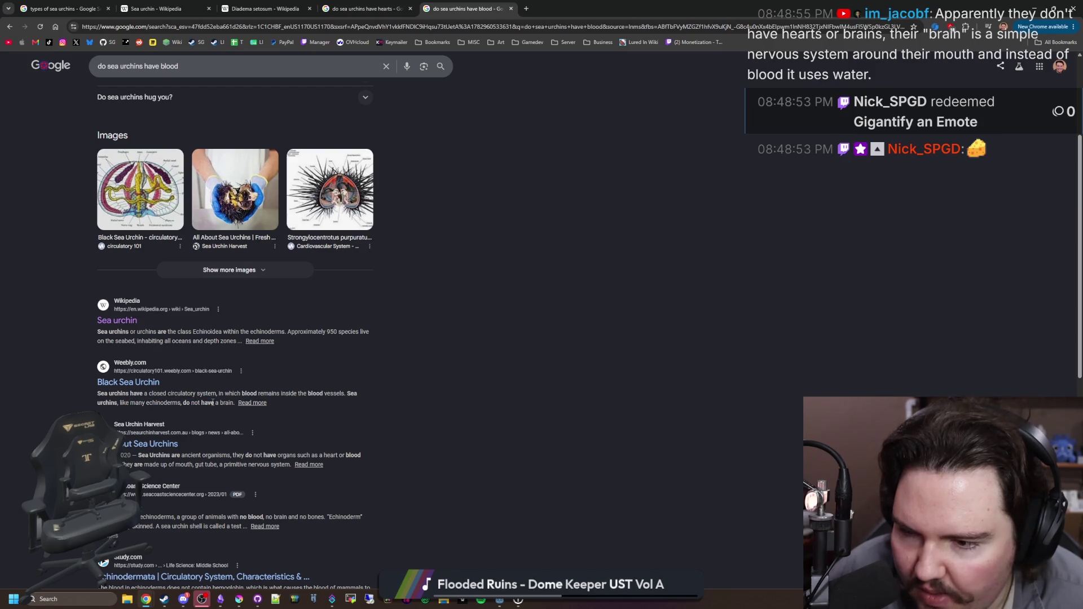
pyautogui.scroll(-1, 206, 389)
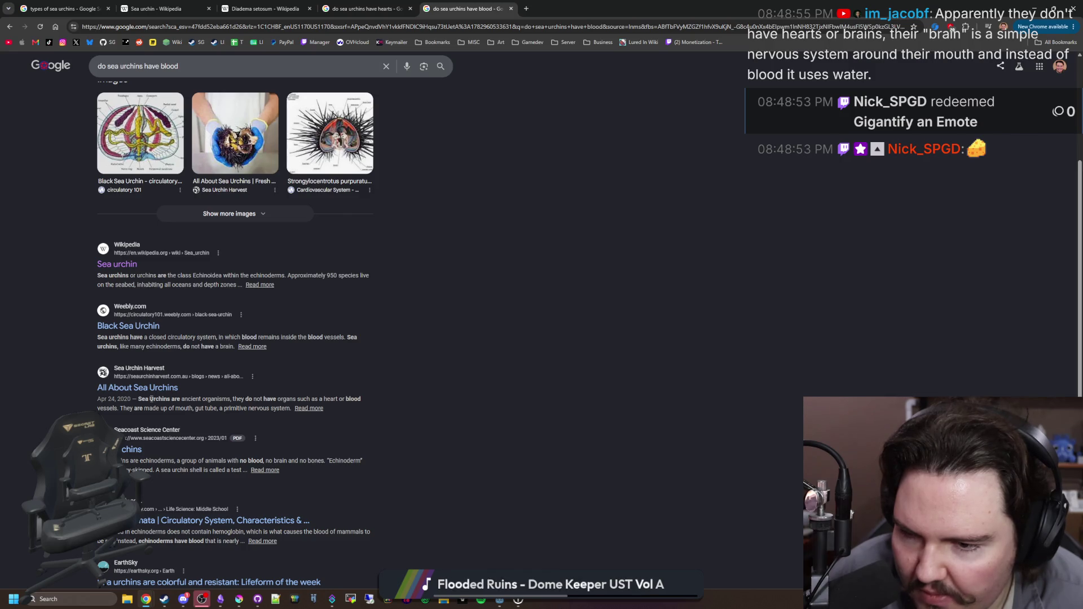
pyautogui.moveTo(300, 399); pyautogui.dragTo(362, 402)
pyautogui.click(362, 405)
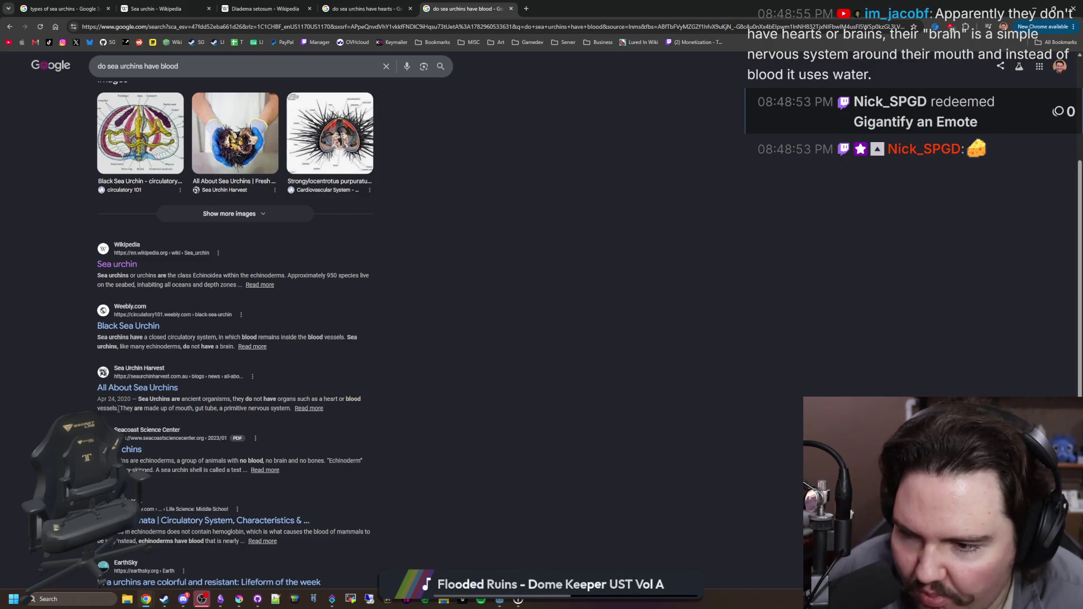
pyautogui.moveTo(119, 409); pyautogui.dragTo(263, 408)
pyautogui.click(270, 408)
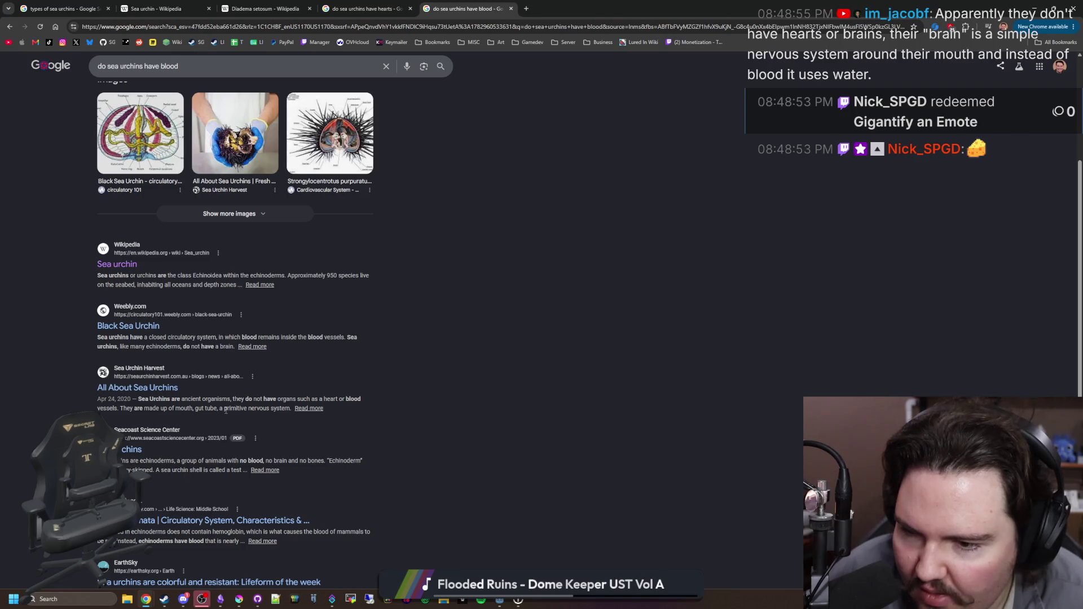
pyautogui.click(157, 389)
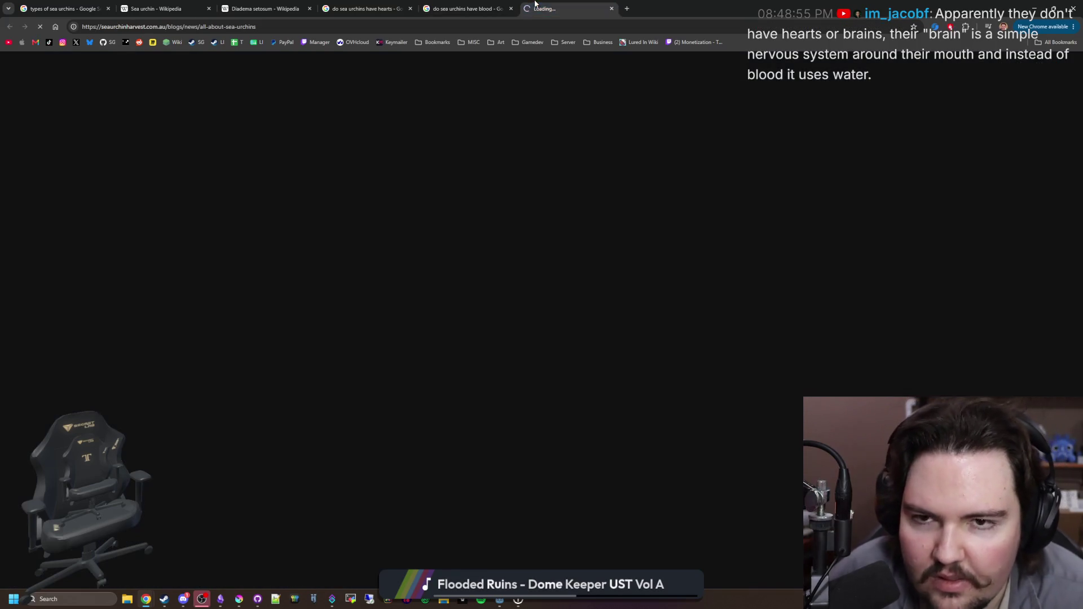
# - Find 'heart' in the Sea Urchin Harvest article and read the lines about organs and roe
pyautogui.scroll(-12, 479, 282)
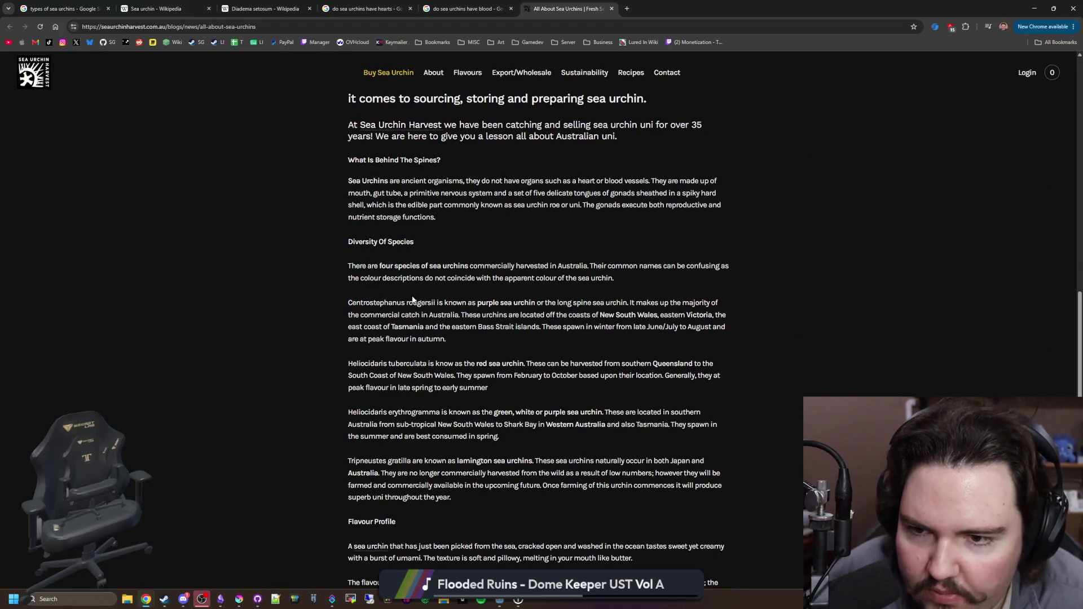
pyautogui.scroll(-5, 342, 281)
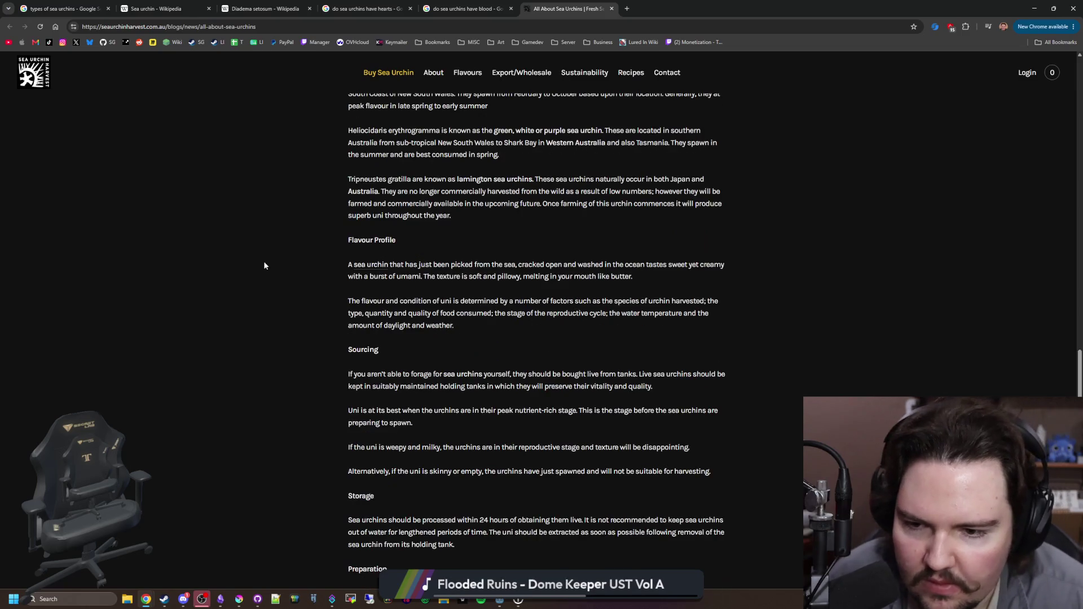
pyautogui.hotkey('ctrl', 'f')
pyautogui.write('heart')
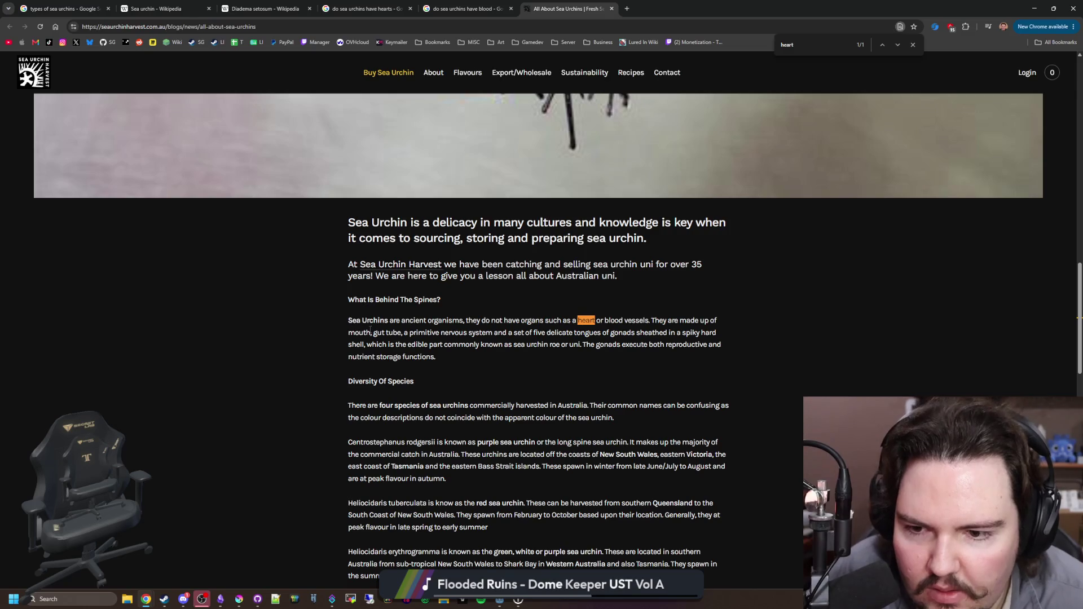
pyautogui.moveTo(369, 333)
pyautogui.mouseDown()
pyautogui.moveTo(700, 333)
pyautogui.moveTo(638, 332)
pyautogui.moveTo(678, 333)
pyautogui.mouseUp()
pyautogui.click(545, 340)
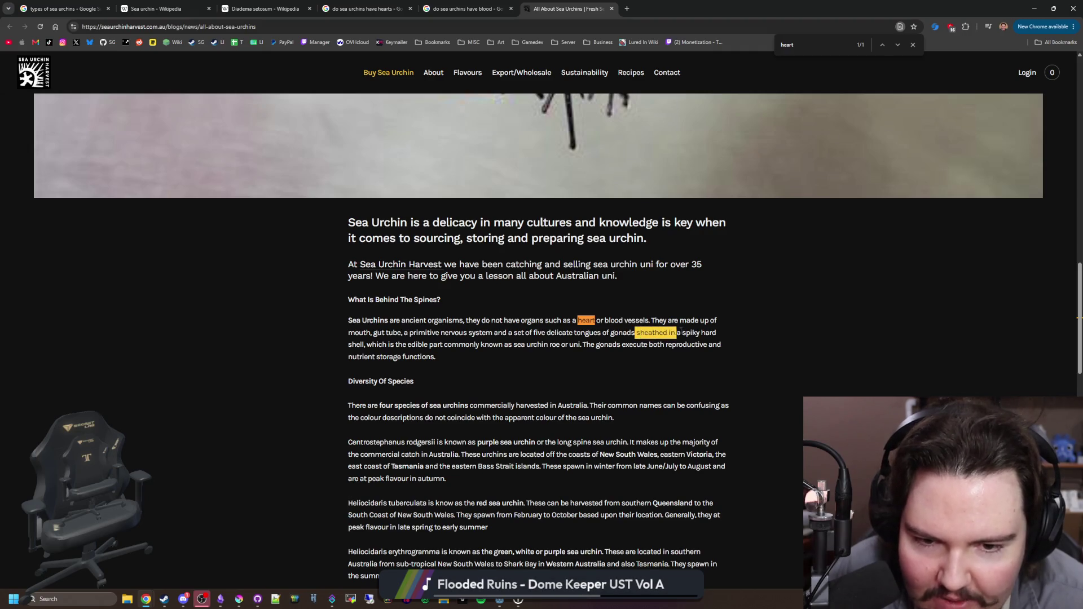
pyautogui.moveTo(389, 344); pyautogui.dragTo(728, 348)
pyautogui.click(714, 342)
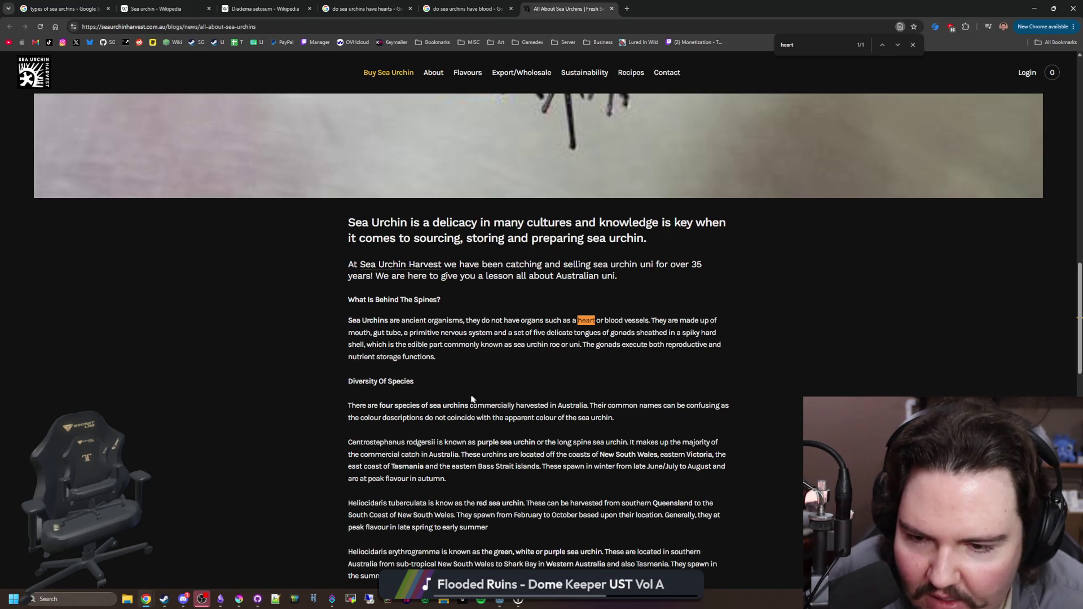
pyautogui.click(811, 48)
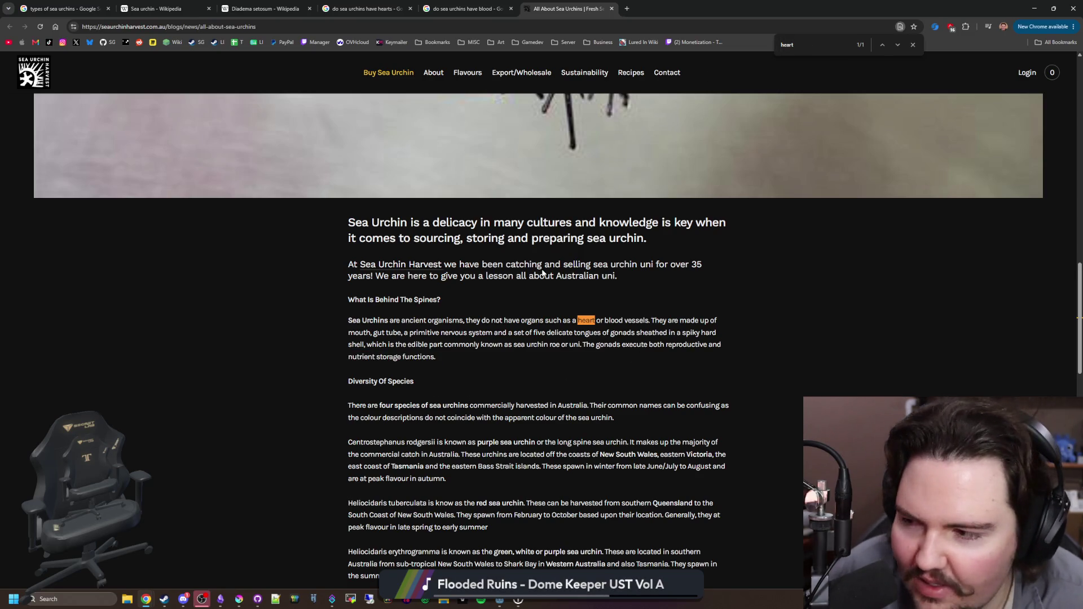
# - Return to the 'do sea urchins have blood' search results
pyautogui.scroll(-1, 542, 272)
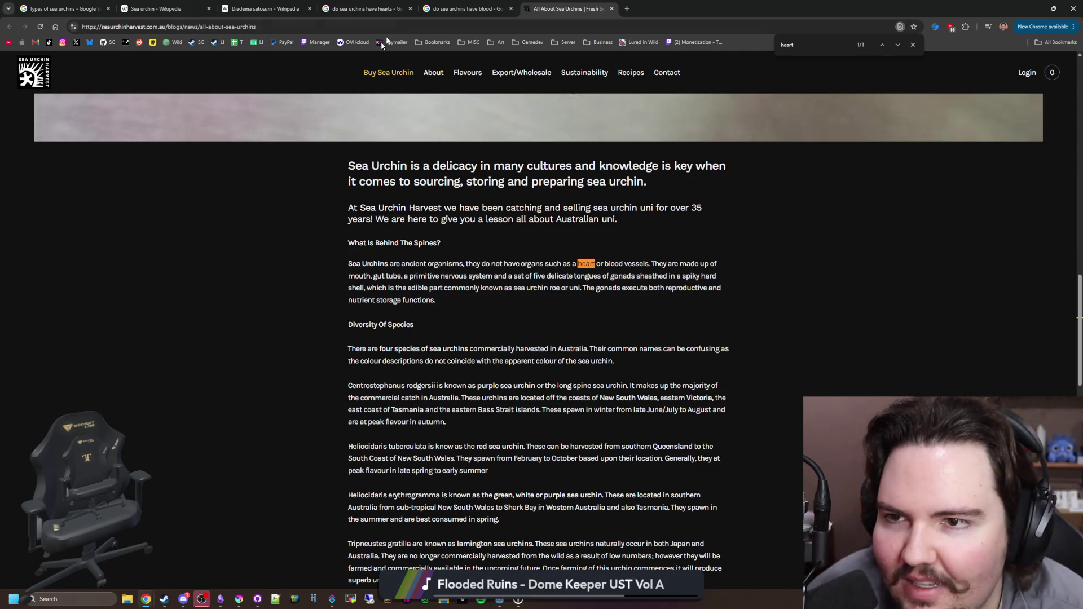
pyautogui.click(432, 4)
pyautogui.scroll(4, 484, 204)
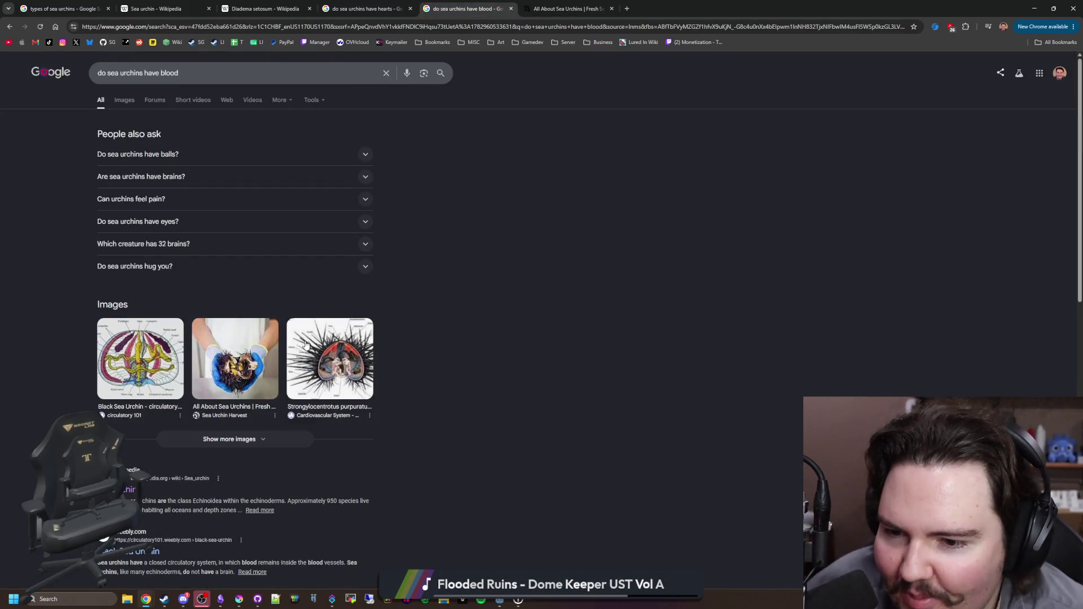
# - Close the Sea Urchin Harvest article and the 'do sea urchins have blood' search tabs
pyautogui.click(330, 359)
pyautogui.click(611, 9)
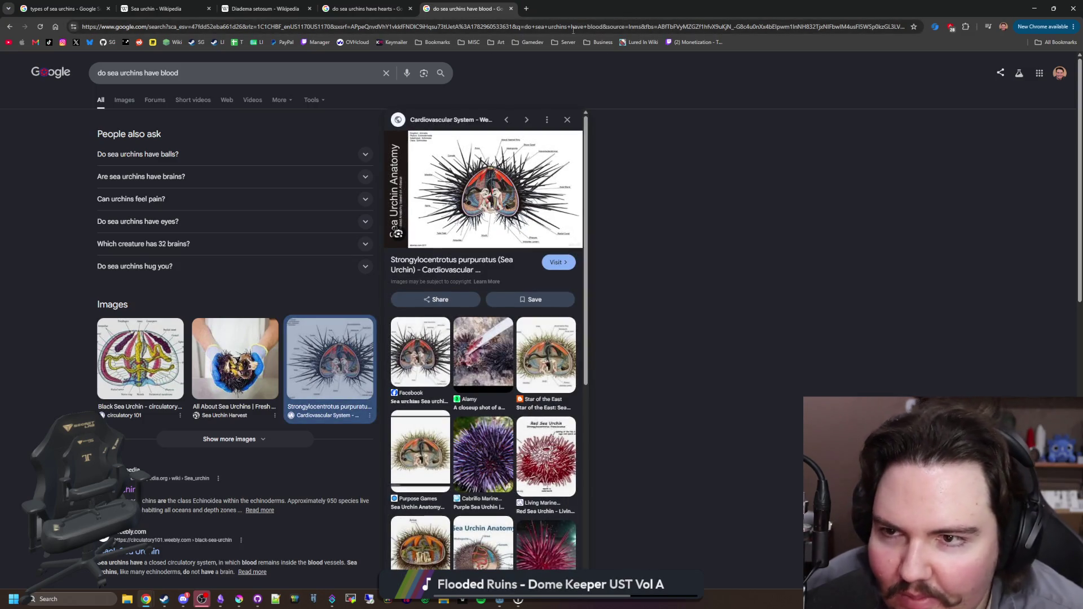
pyautogui.click(299, 7)
pyautogui.click(372, 4)
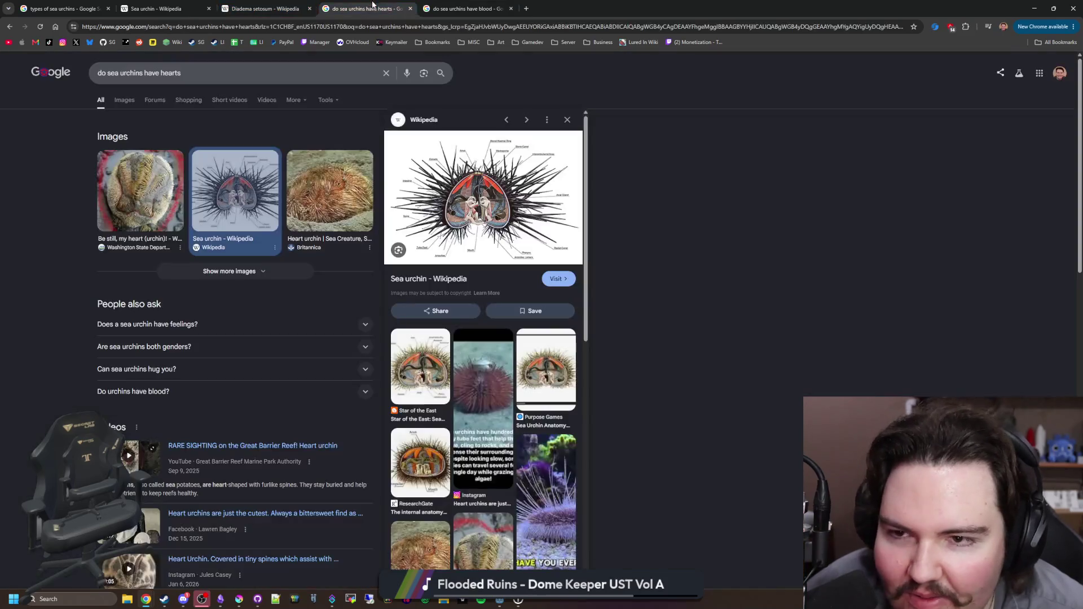
pyautogui.click(479, 6)
pyautogui.click(394, 8)
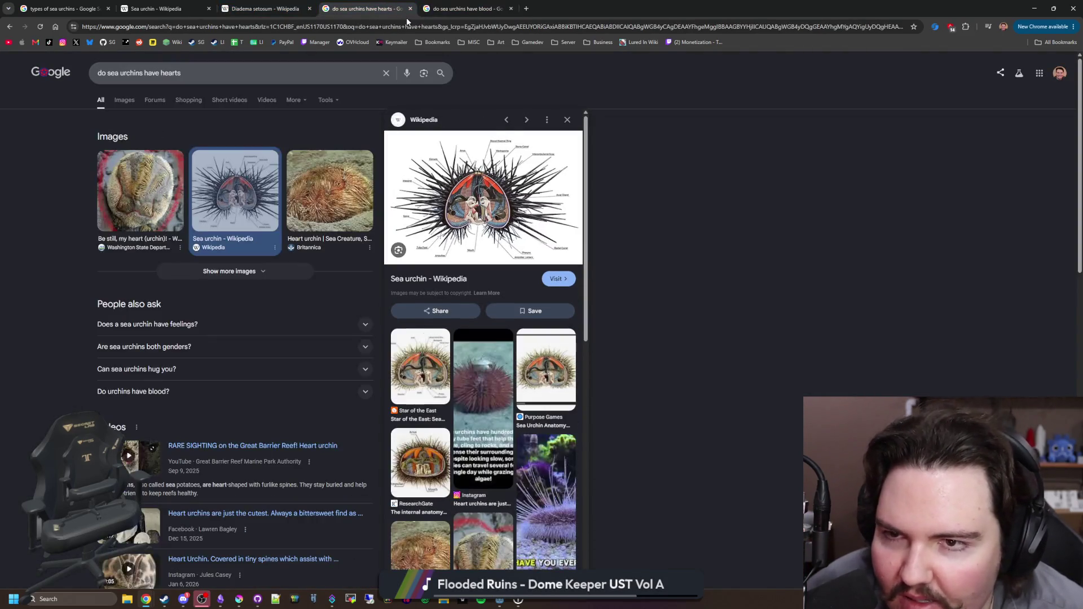
pyautogui.click(473, 4)
pyautogui.click(511, 9)
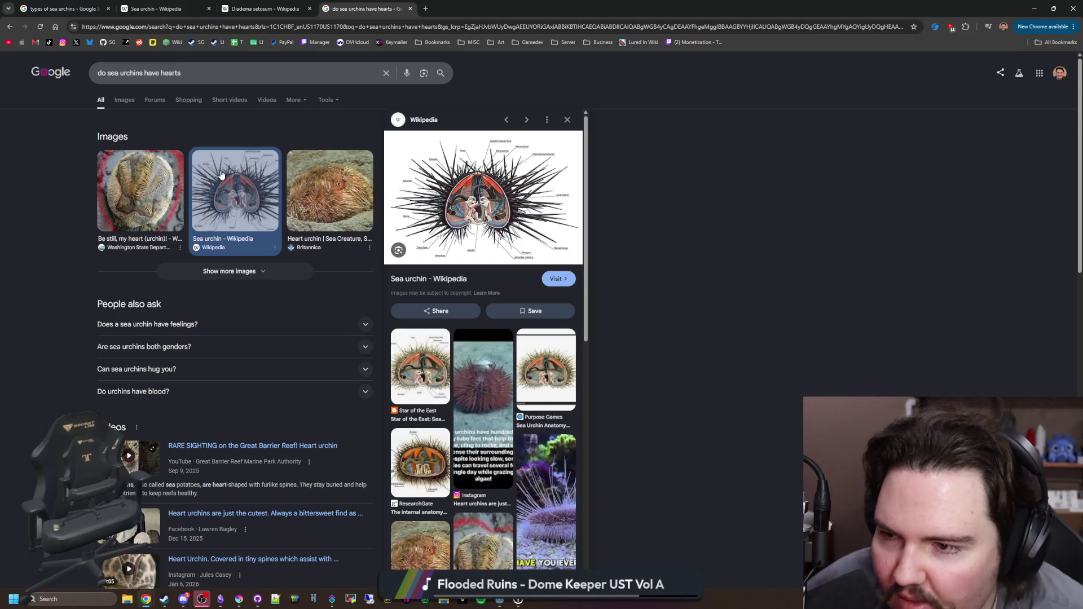
pyautogui.scroll(-3, 175, 165)
pyautogui.scroll(3, 174, 165)
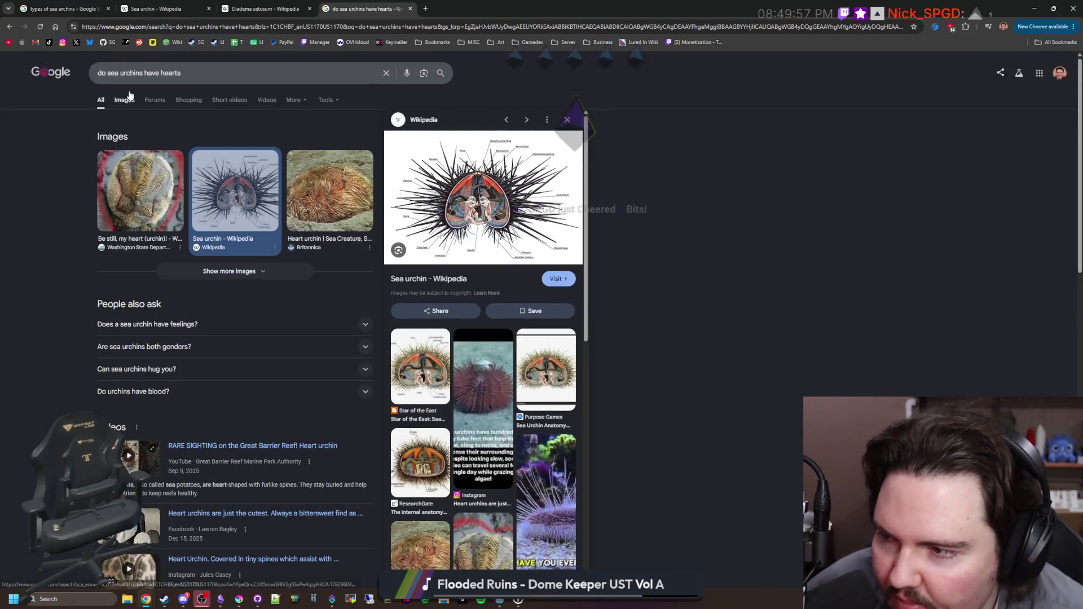
# - Show image results for the hearts search and preview the Wikipedia and Star of the East diagrams
pyautogui.click(125, 97)
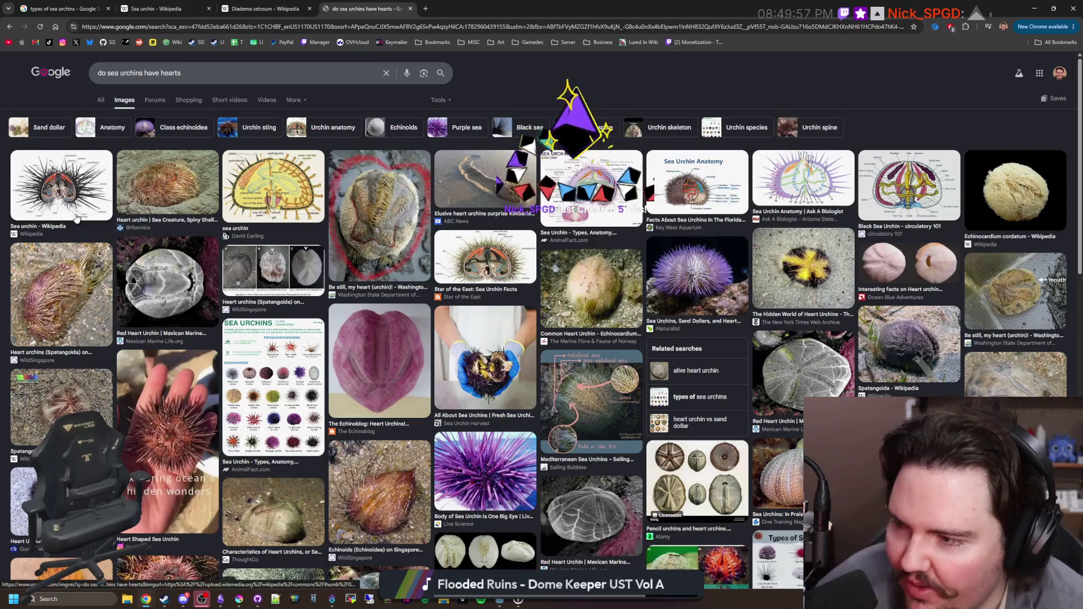
pyautogui.click(77, 189)
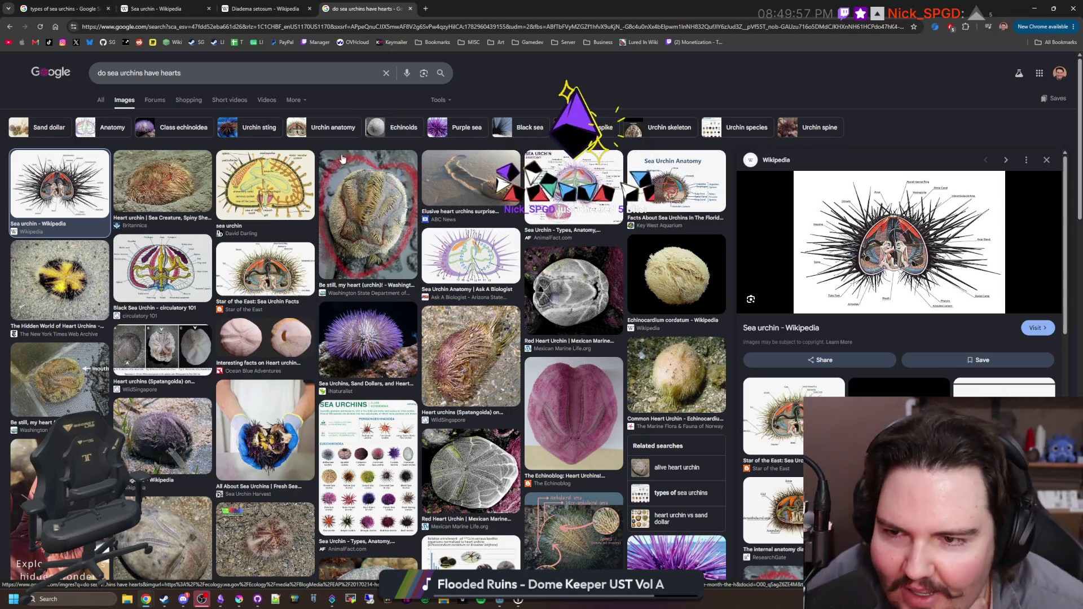
pyautogui.press('Right')
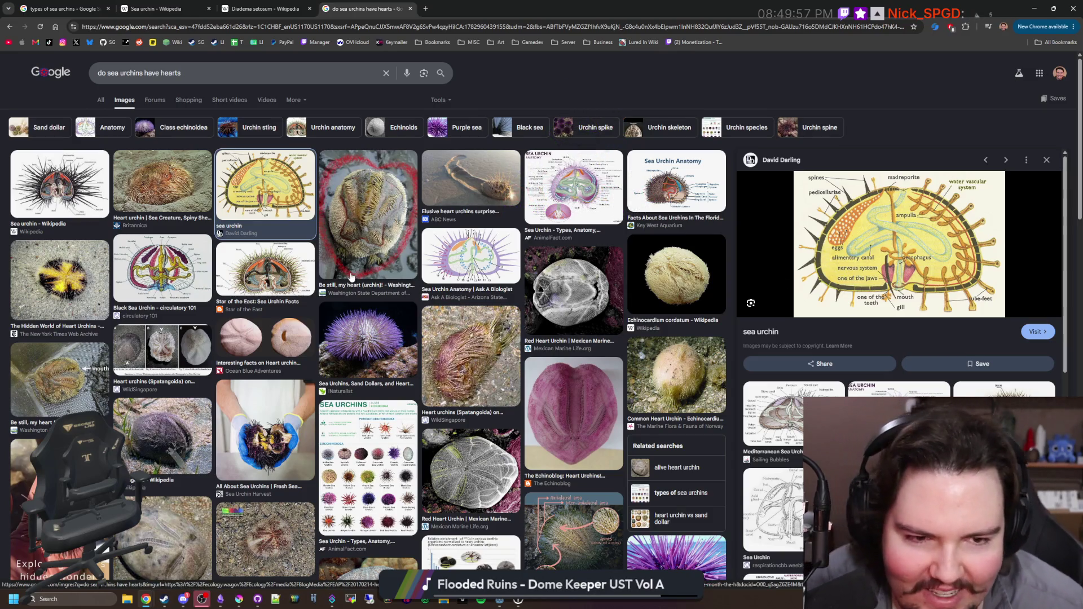
pyautogui.click(266, 280)
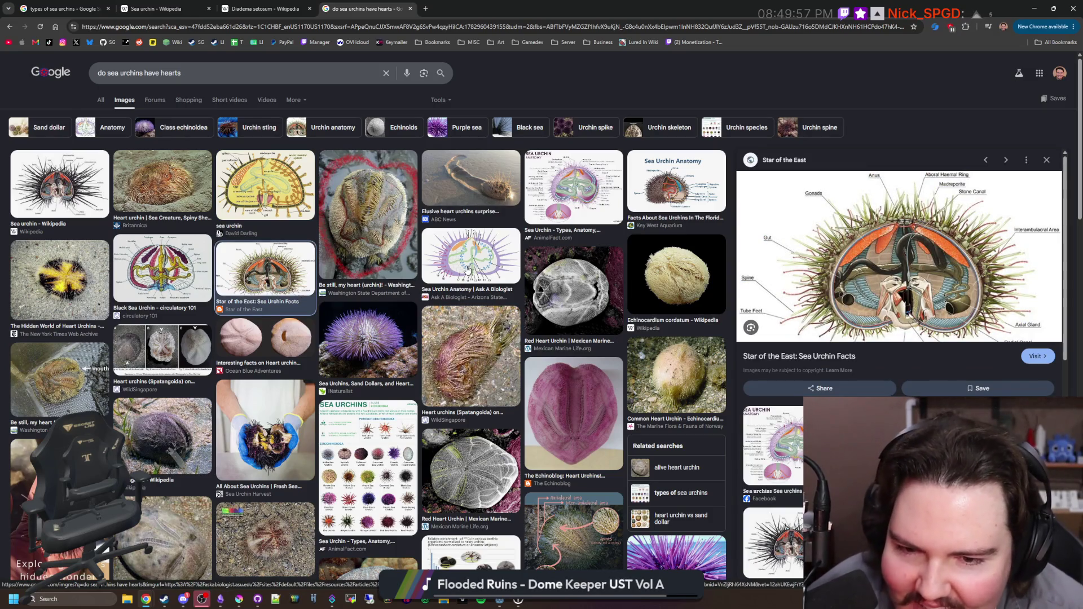
pyautogui.scroll(-4, 366, 291)
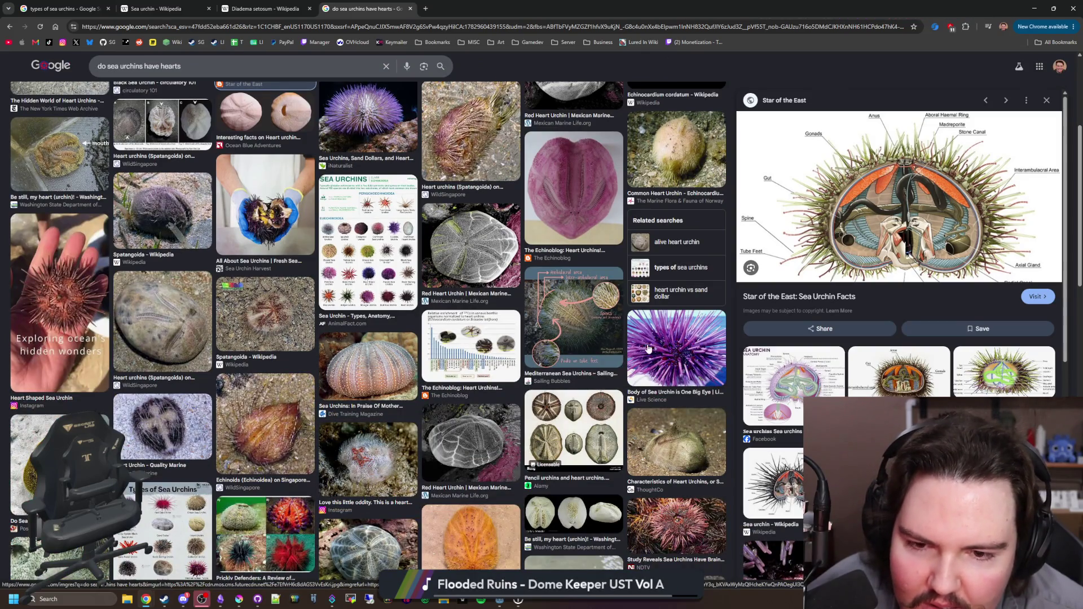
pyautogui.scroll(-4, 648, 348)
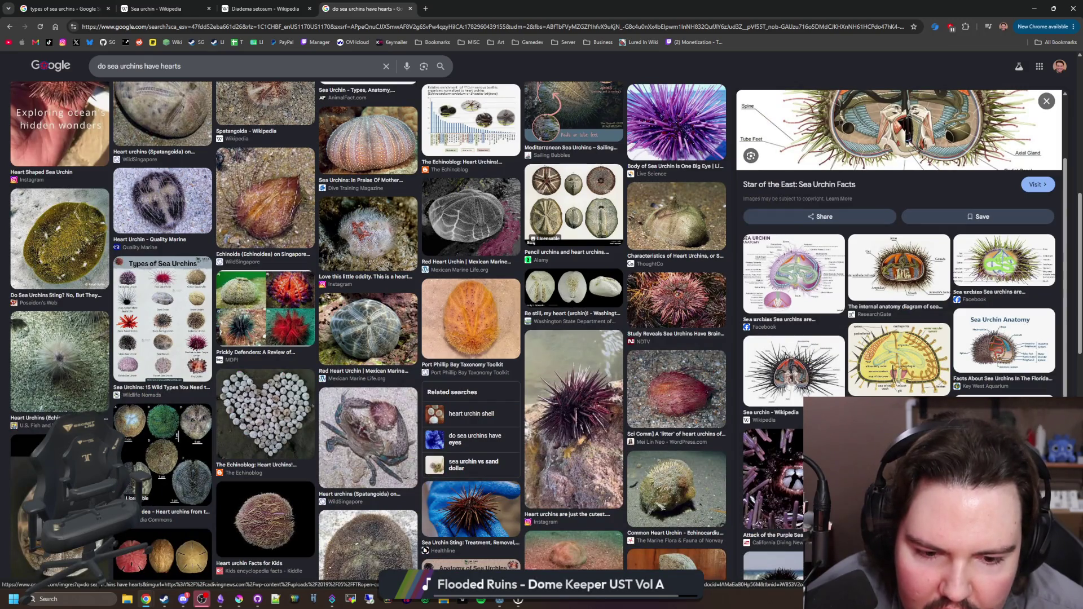
pyautogui.scroll(-3, 799, 488)
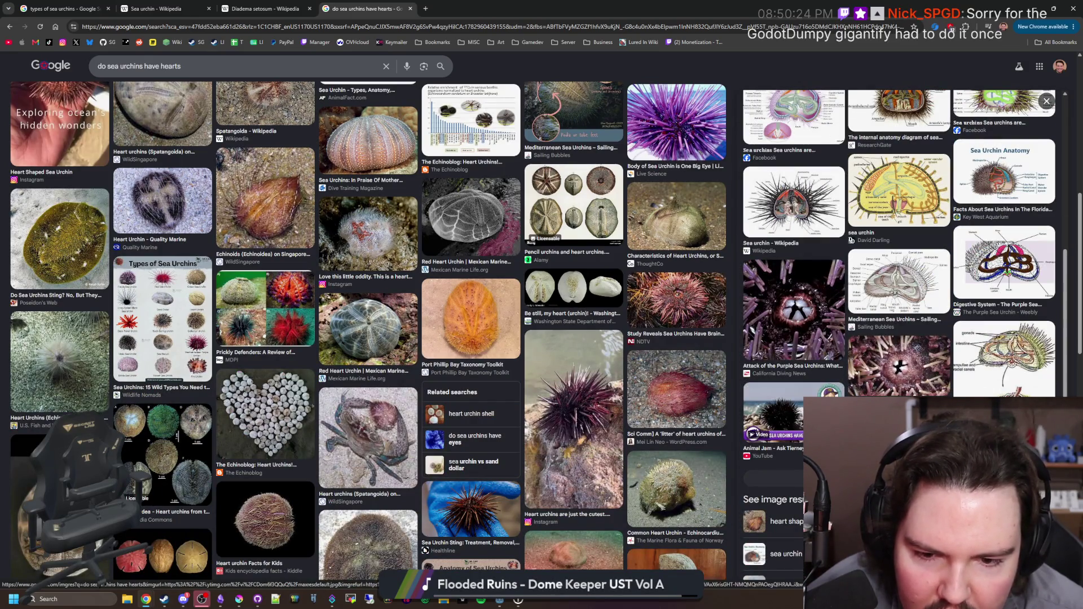
# - Search 'most common sea urchin', preview the urchin types chart, and switch to All web results
pyautogui.click(105, 68)
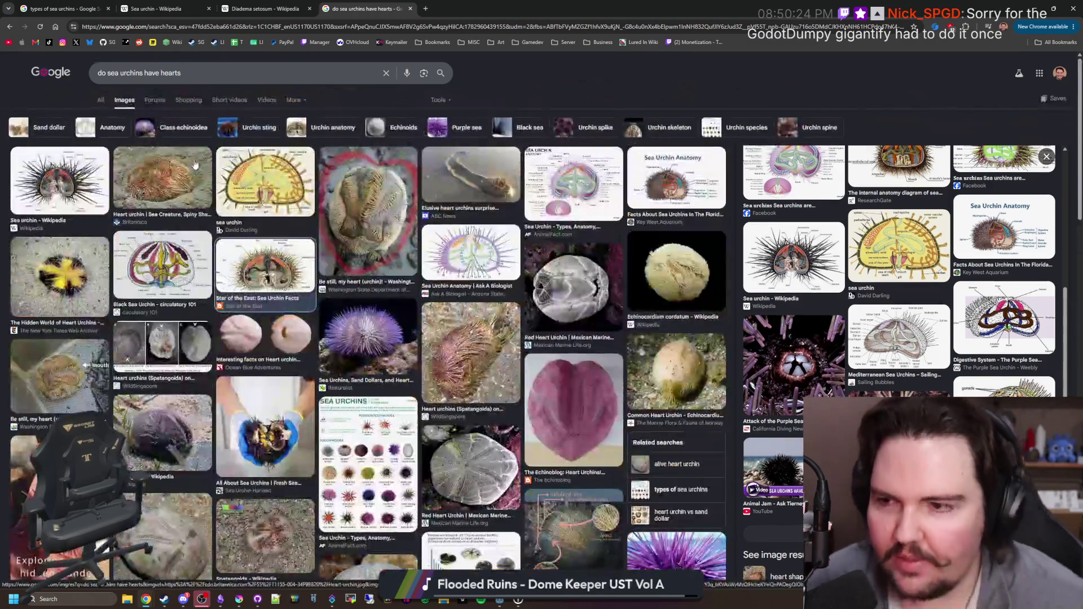
pyautogui.write('most ')
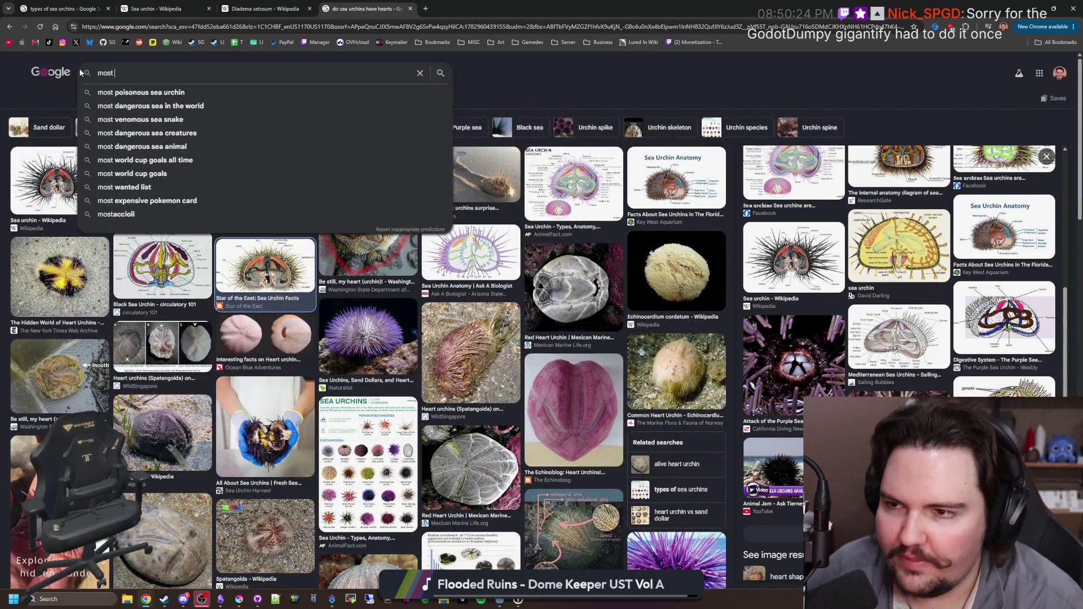
pyautogui.write('common sea urchin')
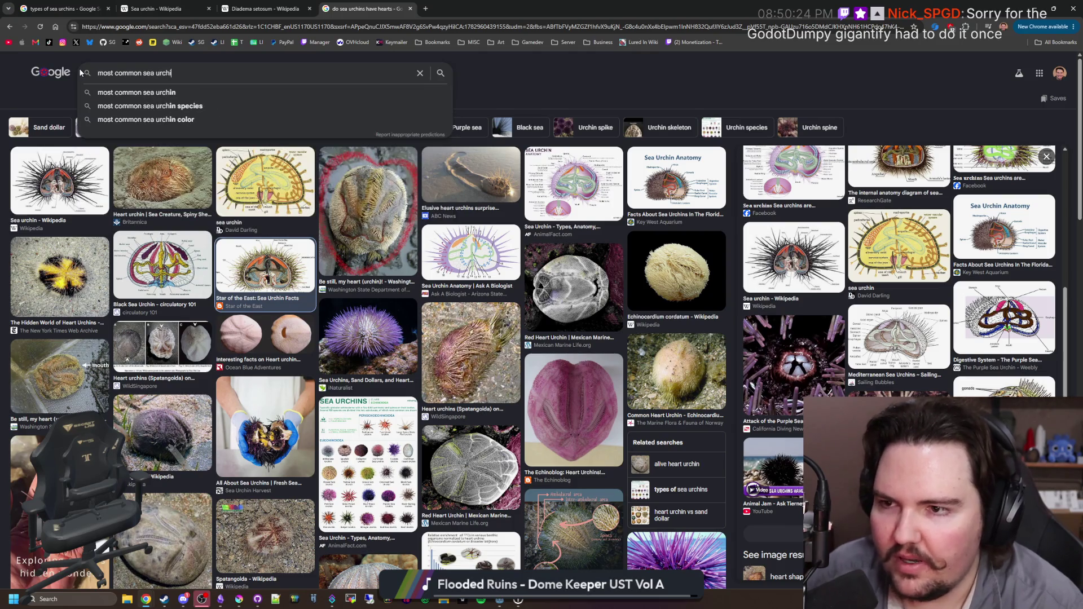
pyautogui.press('Return')
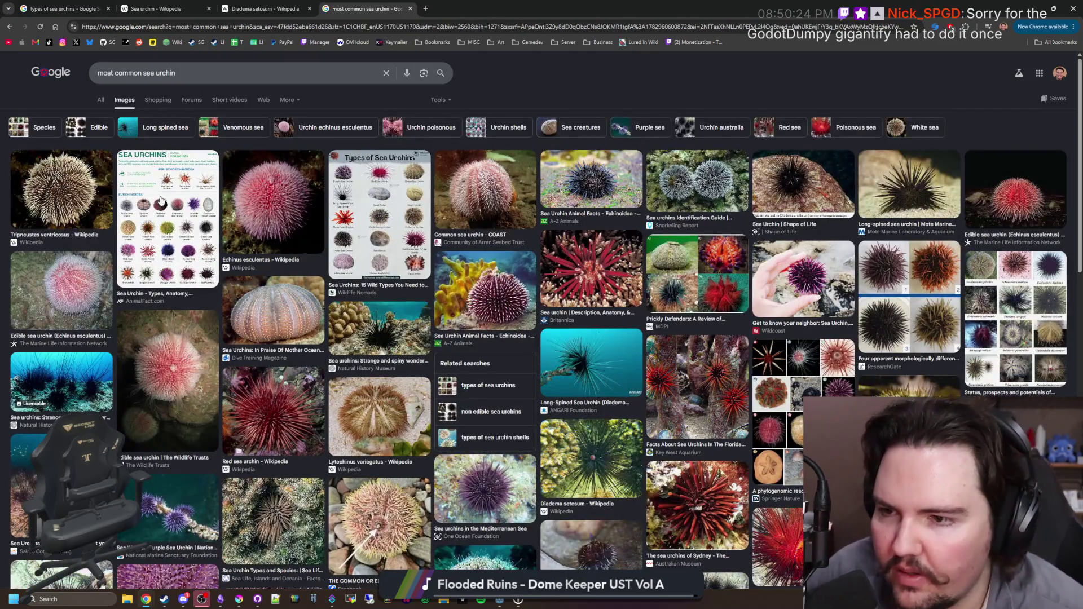
pyautogui.click(161, 202)
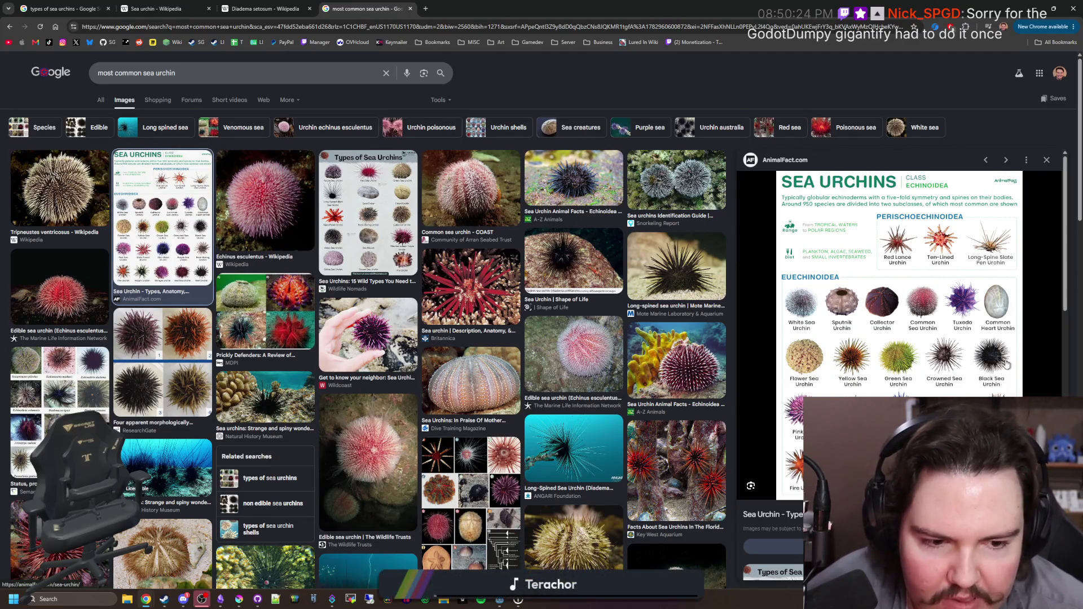
pyautogui.click(100, 99)
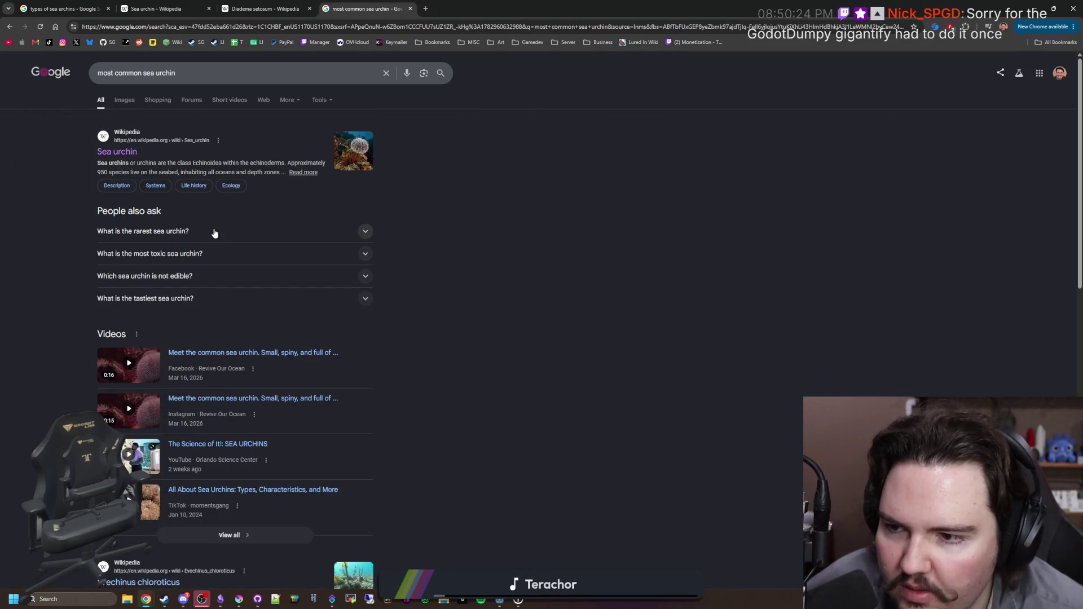
pyautogui.scroll(-4, 211, 236)
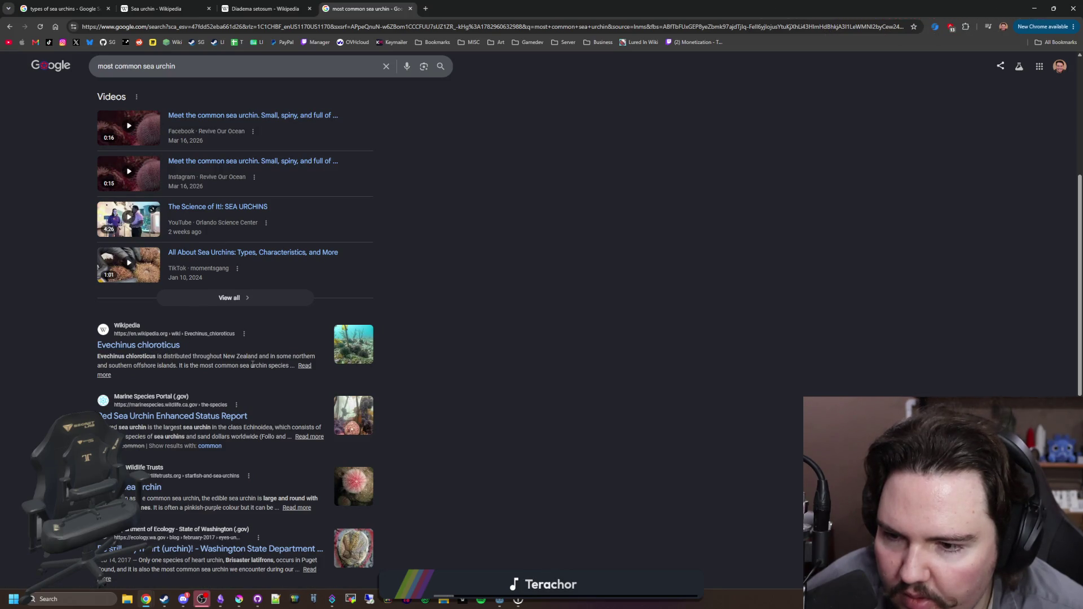
# - Skim the Evechinus chloroticus article and its kina barren photo, then go back to the search results
pyautogui.click(133, 345)
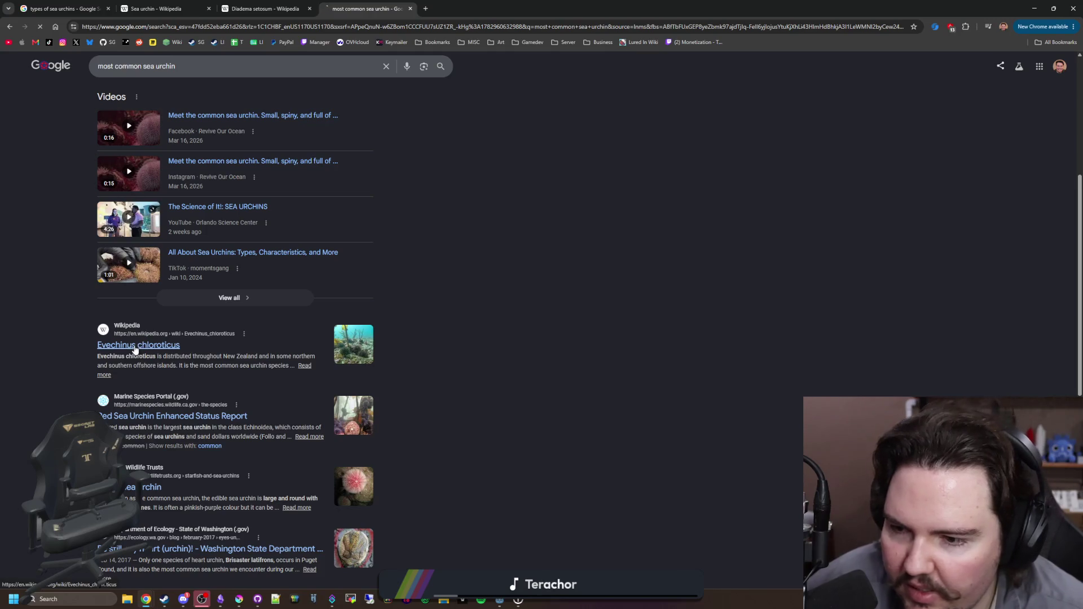
pyautogui.click(800, 239)
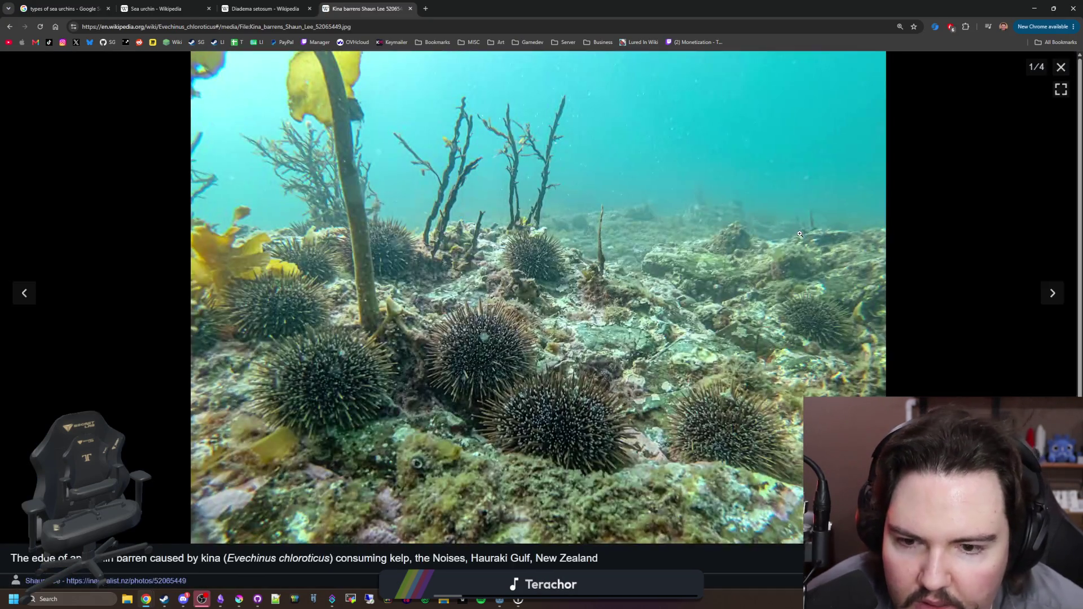
pyautogui.click(1059, 68)
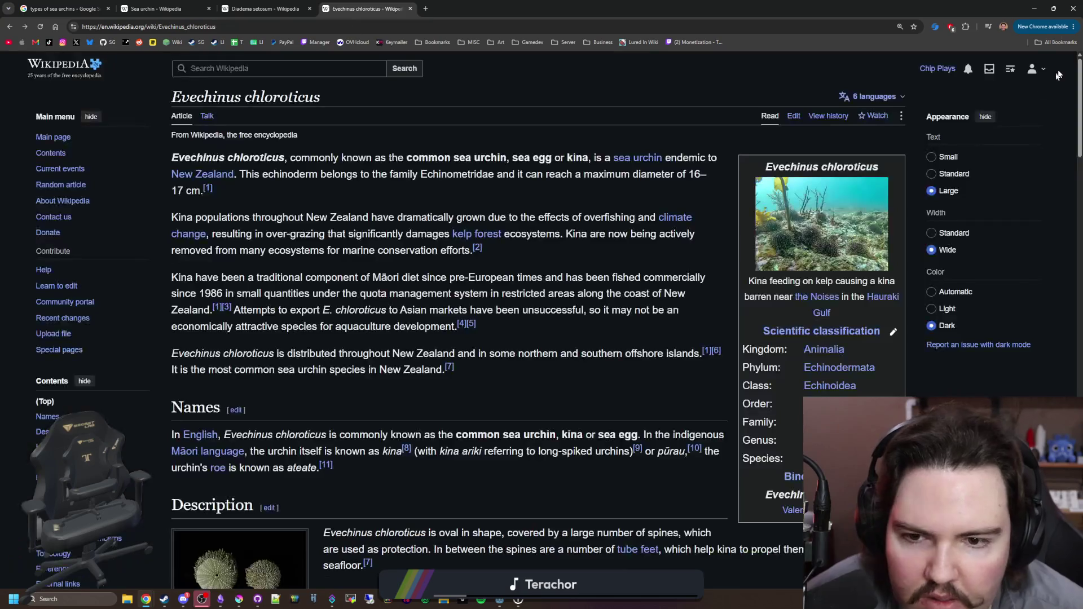
pyautogui.scroll(-12, 453, 313)
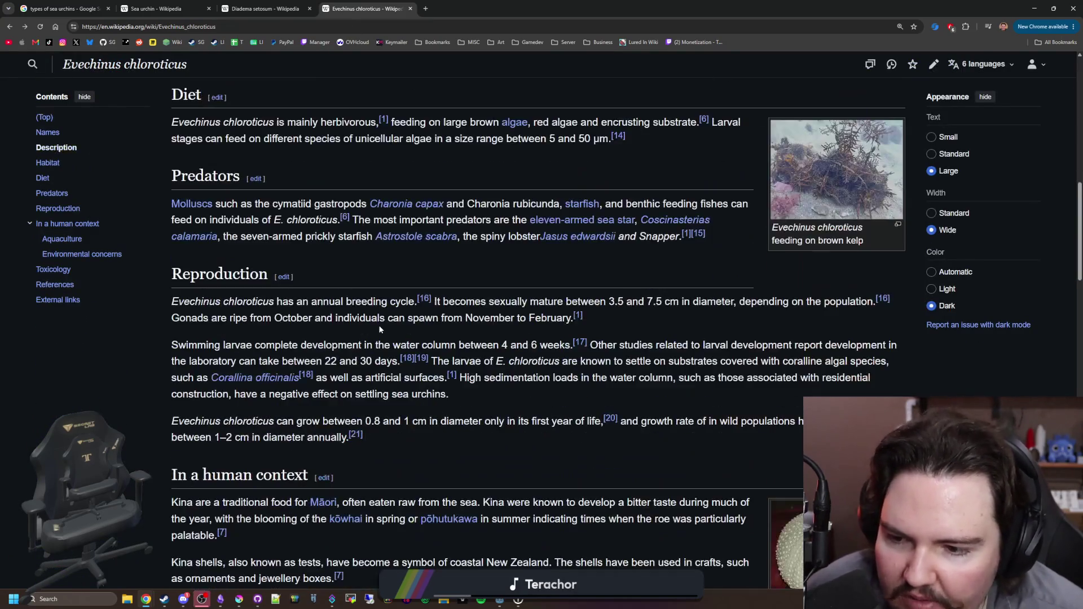
pyautogui.scroll(-15, 380, 328)
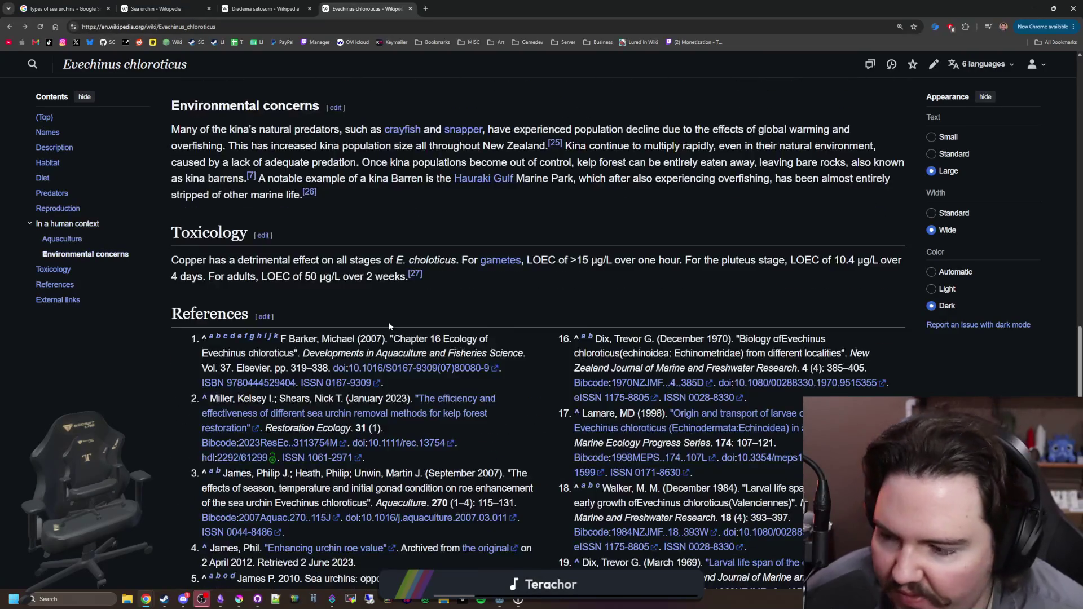
pyautogui.press('Home')
pyautogui.hotkey('alt', 'Left')
pyautogui.scroll(-5, 185, 373)
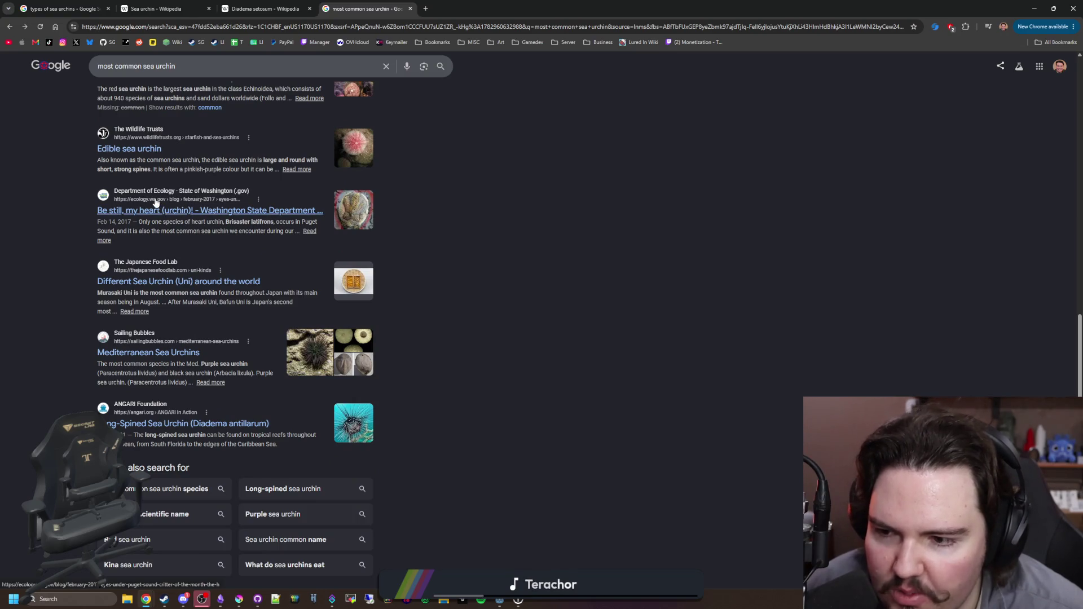
pyautogui.press('Home')
# - Show image results and preview the Natural History Museum, long-spined, coral and comparison urchin pictures
pyautogui.click(124, 100)
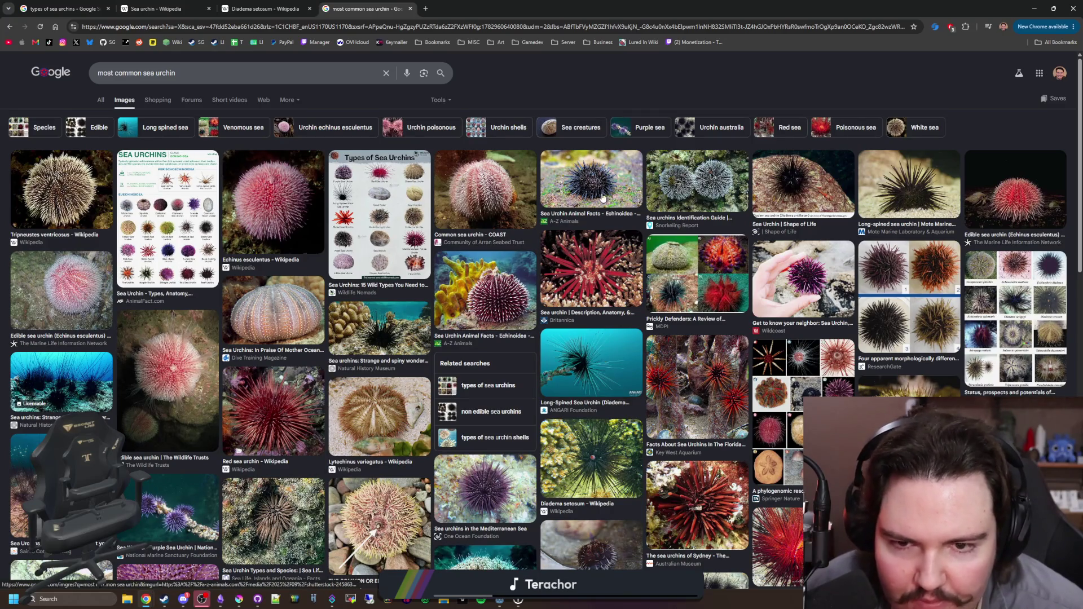
pyautogui.click(371, 328)
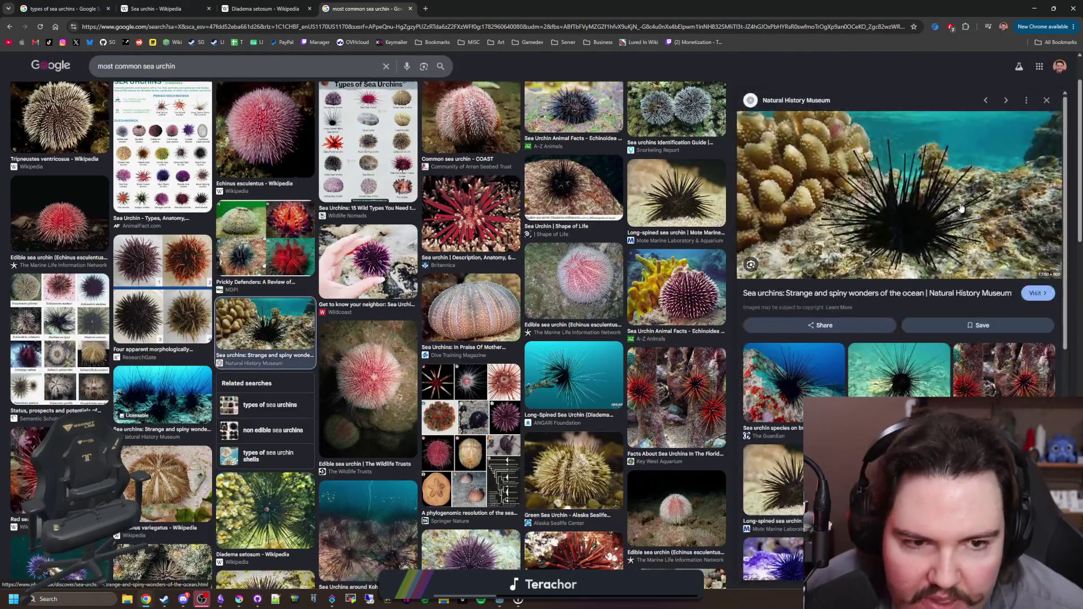
pyautogui.click(1048, 99)
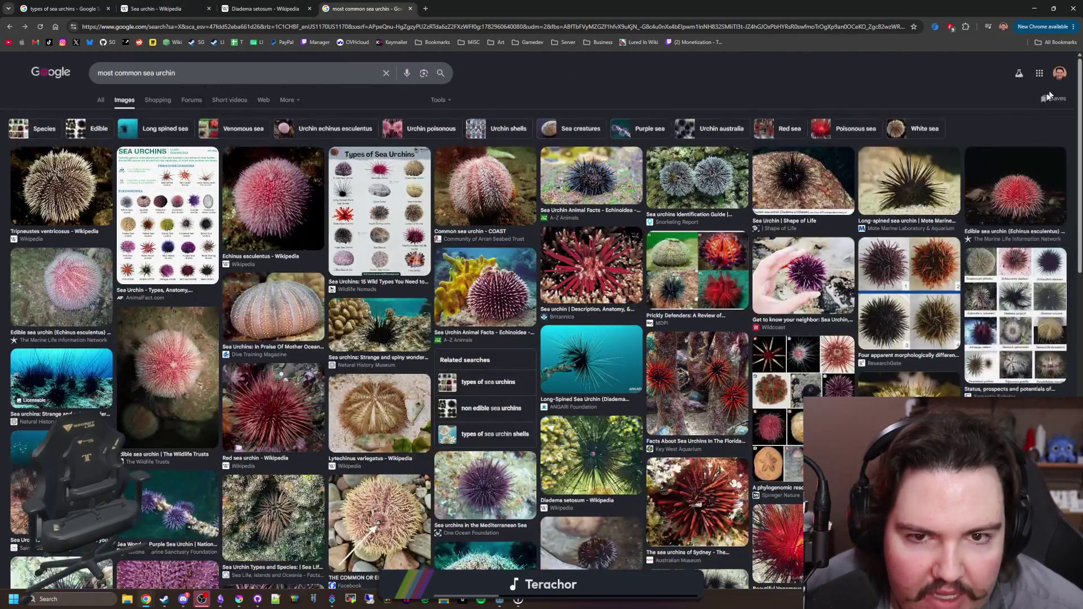
pyautogui.click(882, 172)
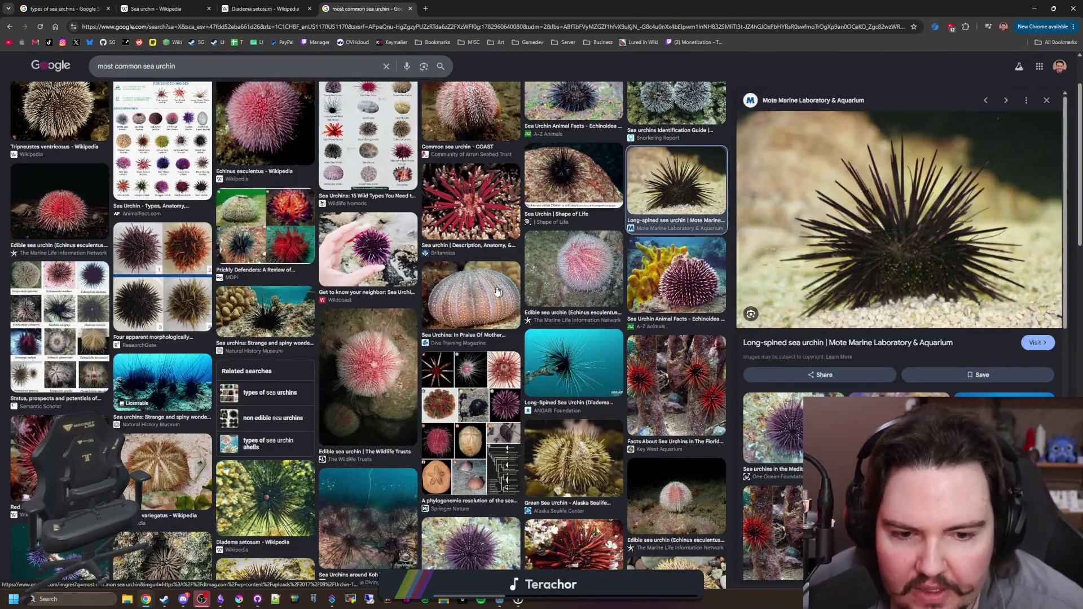
pyautogui.click(178, 373)
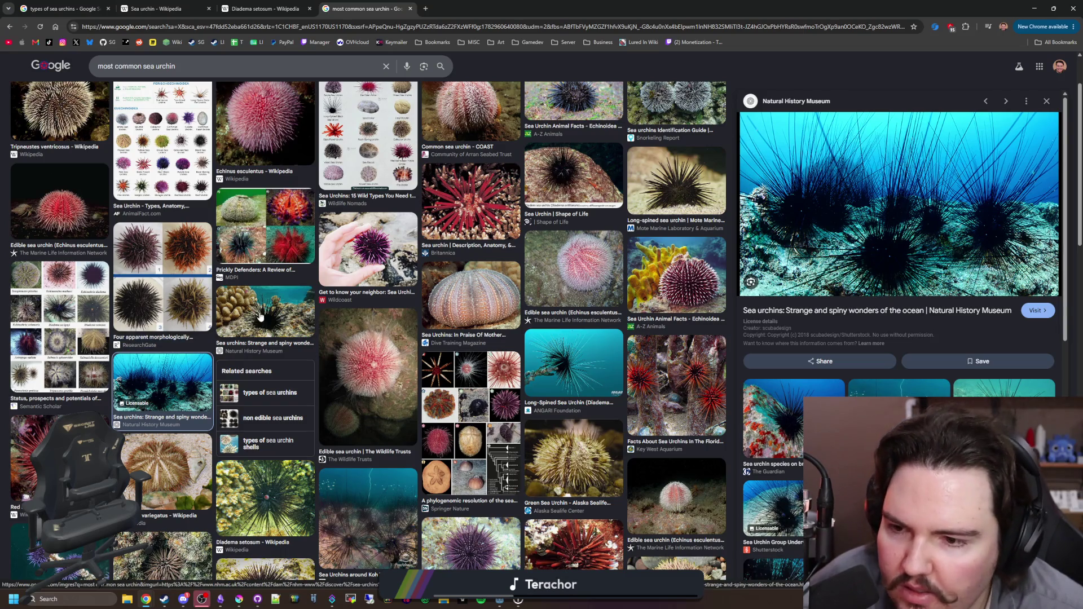
pyautogui.click(263, 316)
pyautogui.click(197, 304)
pyautogui.click(272, 316)
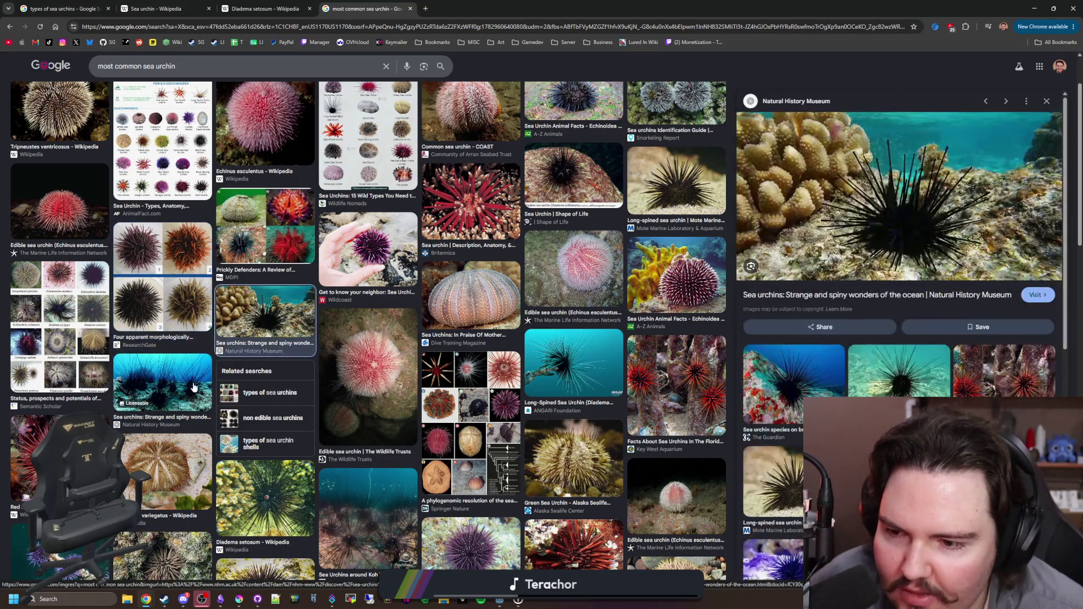
pyautogui.click(162, 378)
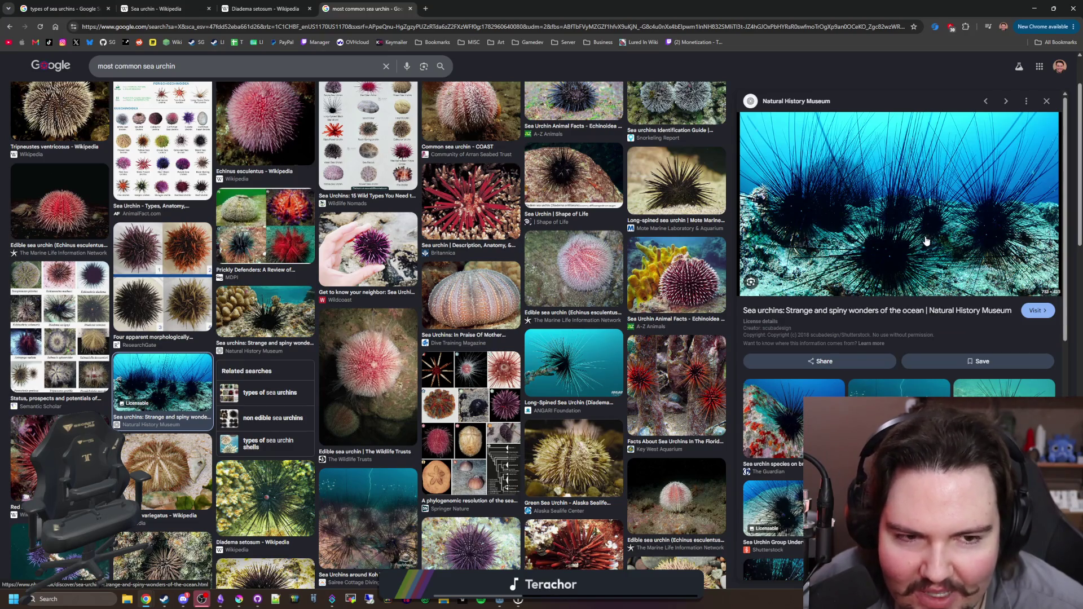
# - Scroll further to preview the Echinoderms Examples picture, then open a new tab
pyautogui.scroll(-5, 213, 347)
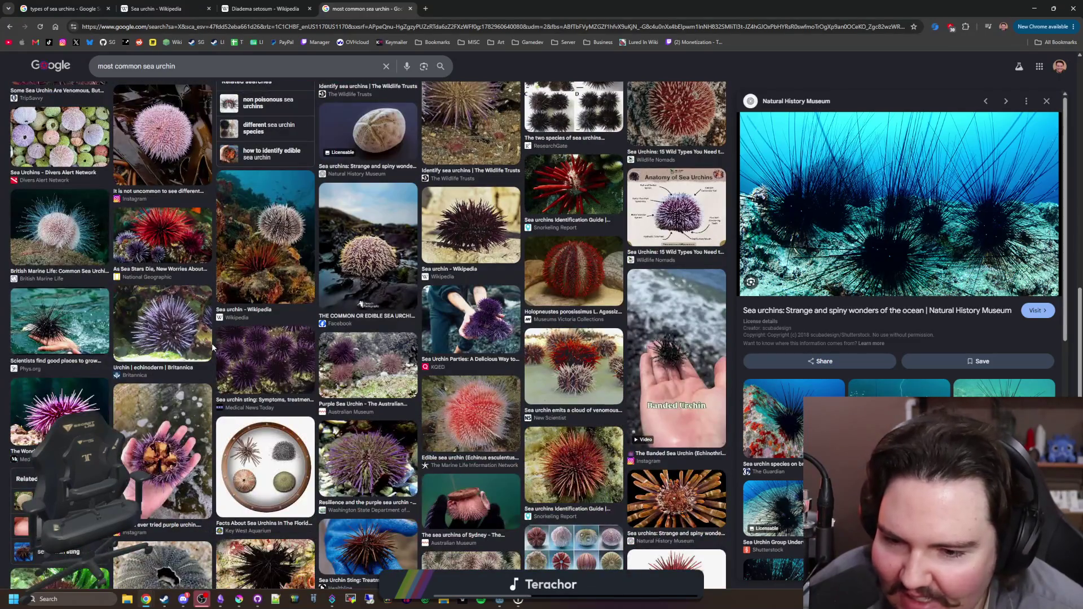
pyautogui.scroll(-4, 213, 347)
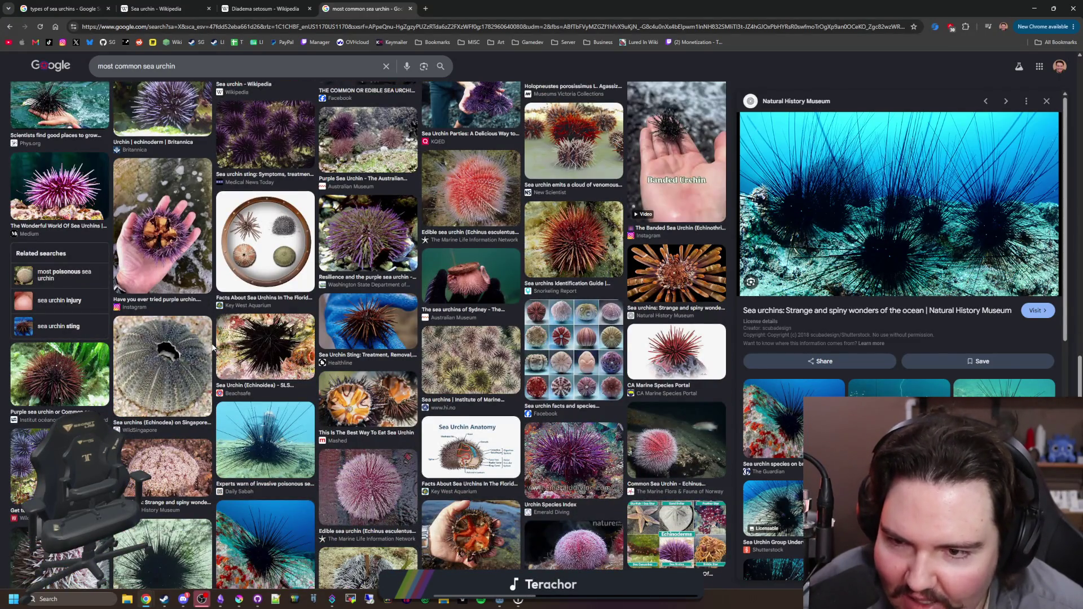
pyautogui.scroll(-3, 213, 347)
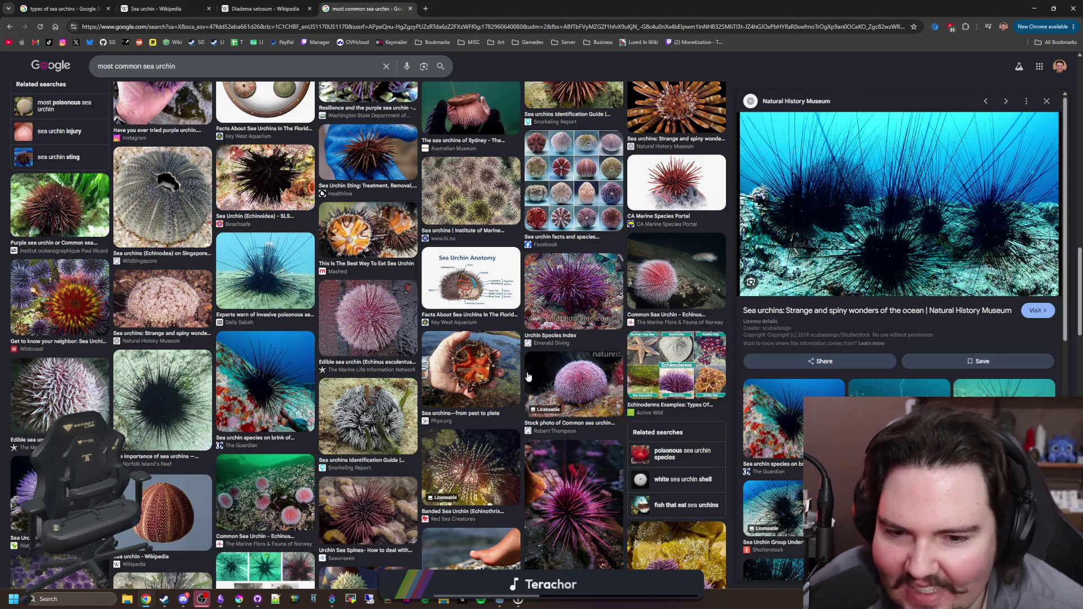
pyautogui.click(661, 400)
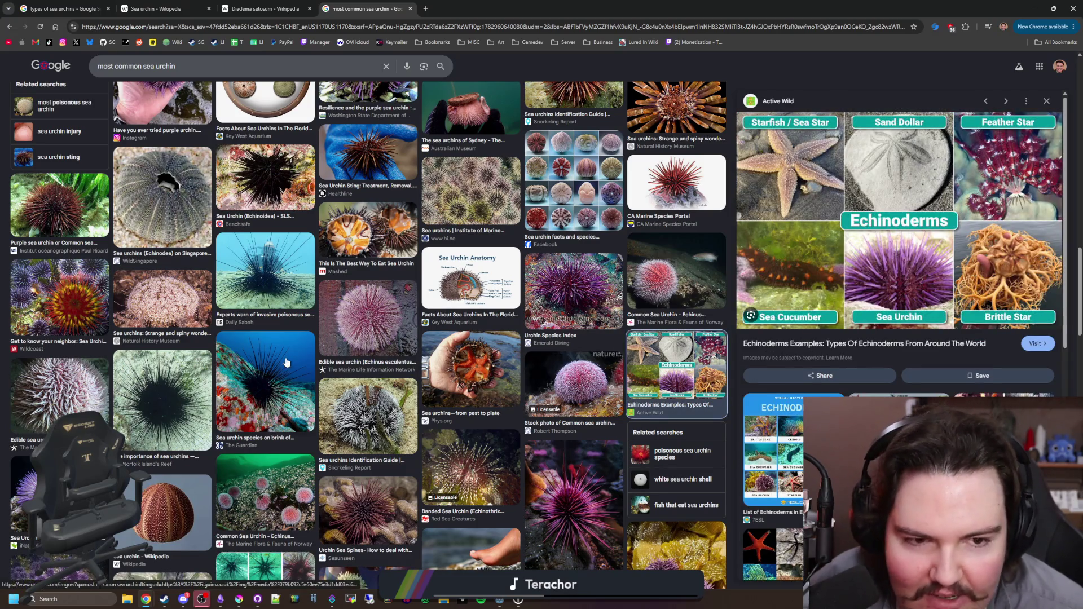
pyautogui.scroll(10, 383, 303)
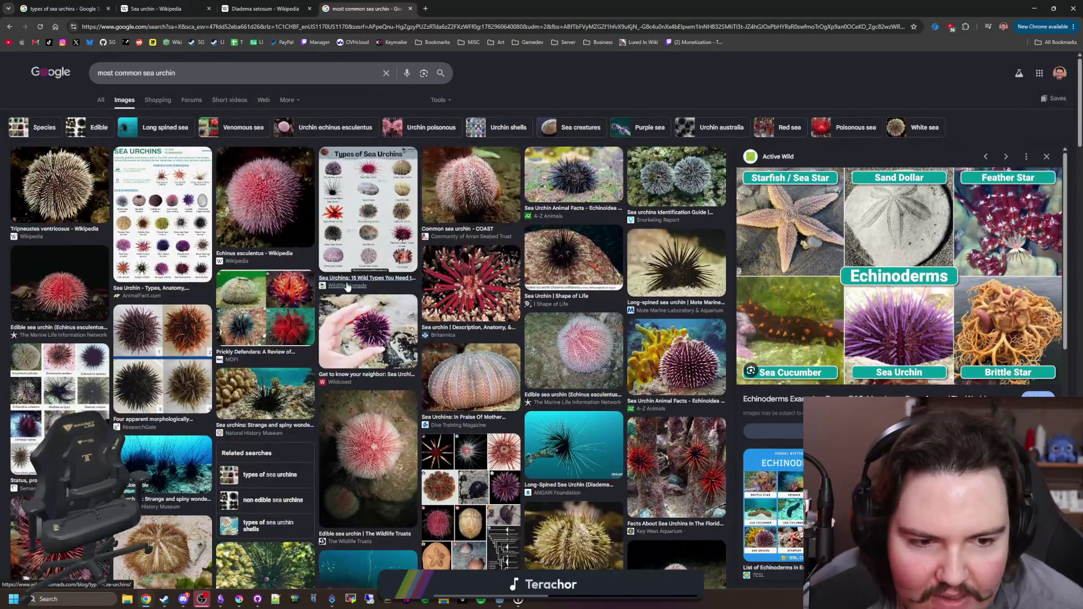
pyautogui.click(424, 9)
# - Search Google Images for 'brittle star' and preview several photos and videos, including a basket star
pyautogui.write('bv')
pyautogui.press('BackSpace')
pyautogui.press('BackSpace')
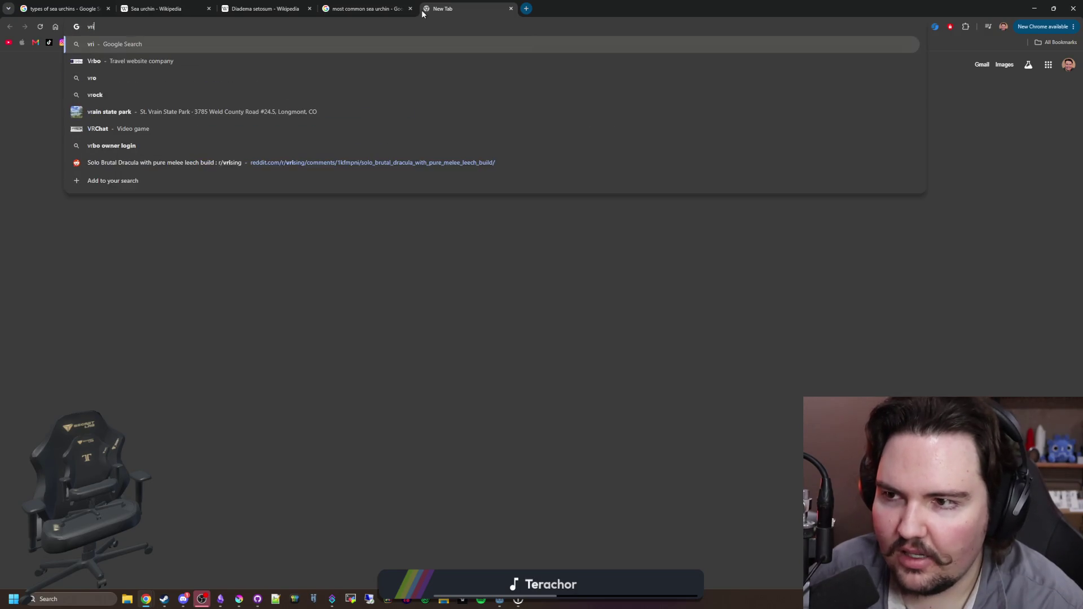
pyautogui.write('brittle star')
pyautogui.press('Return')
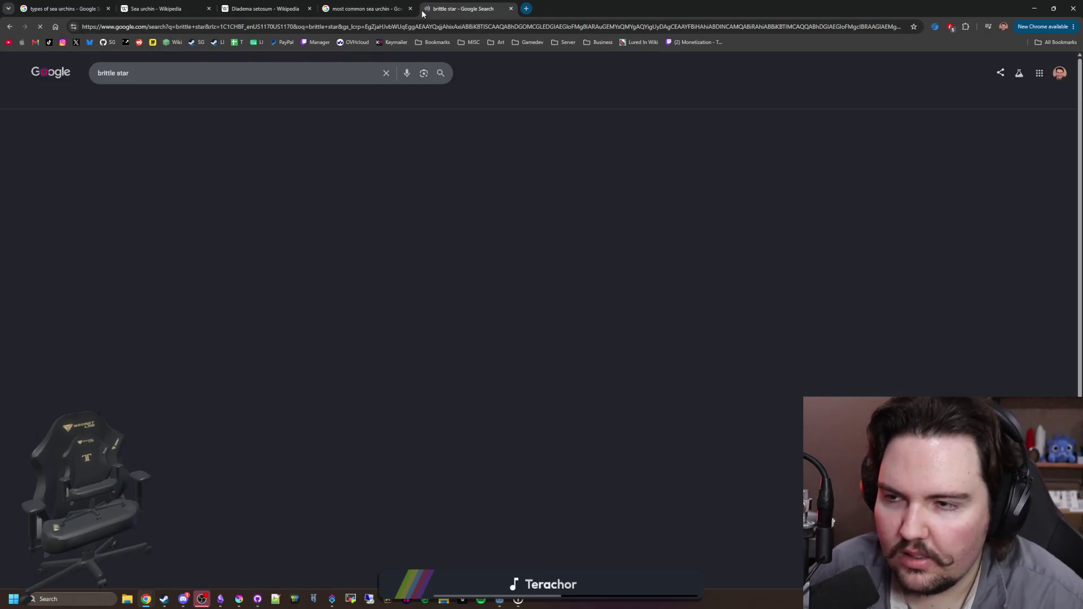
pyautogui.click(125, 100)
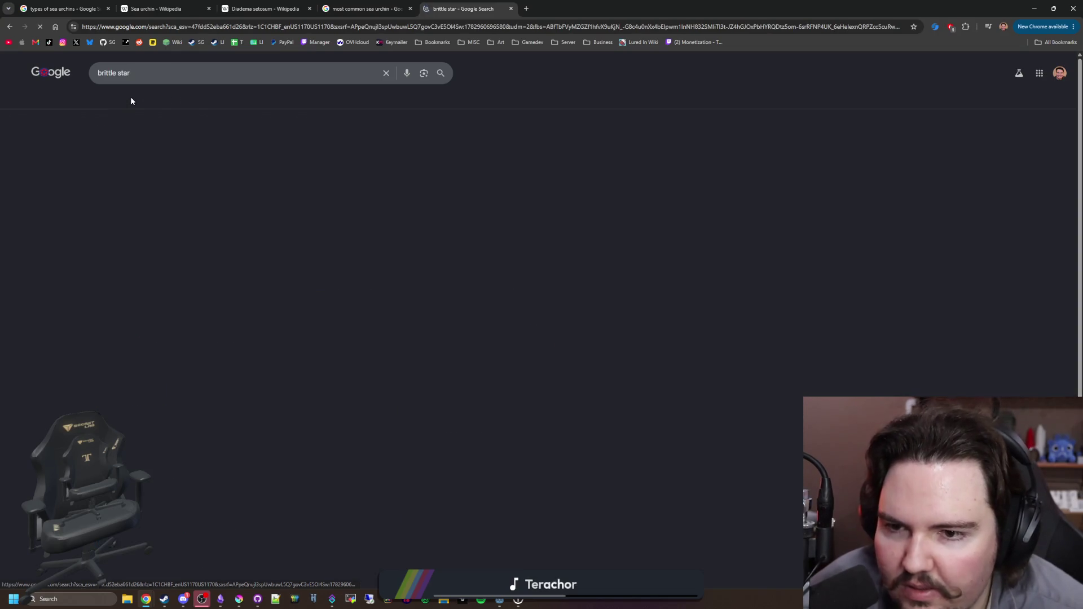
pyautogui.click(273, 188)
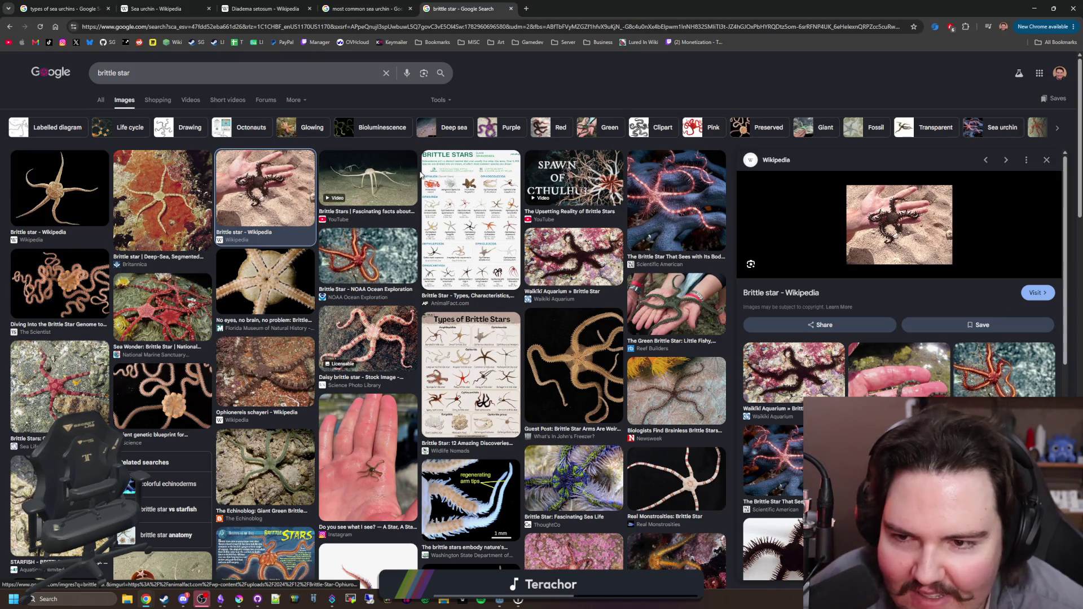
pyautogui.click(401, 182)
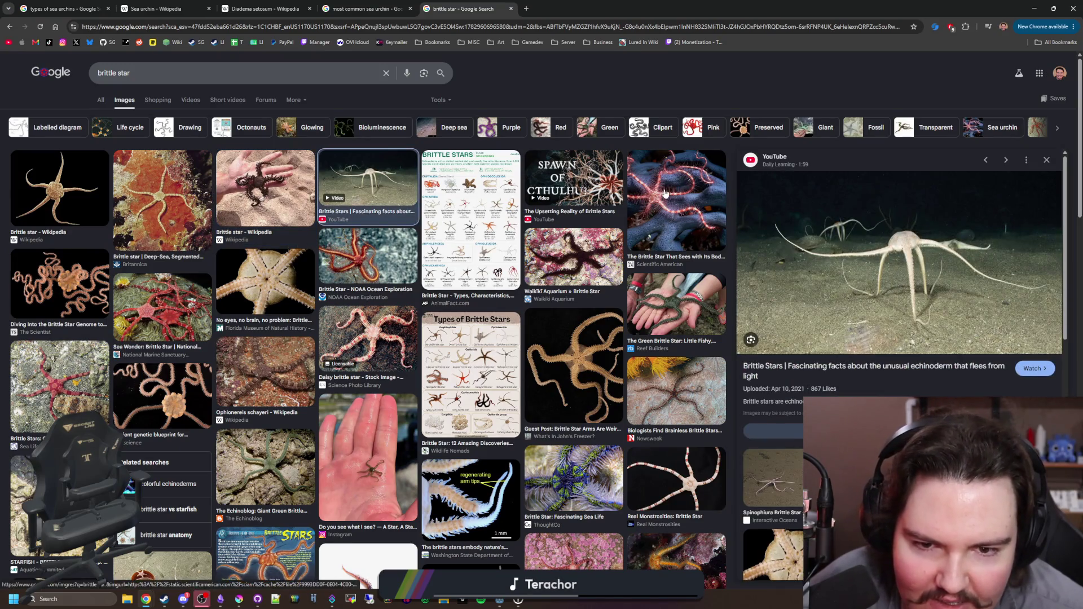
pyautogui.click(666, 193)
pyautogui.click(590, 172)
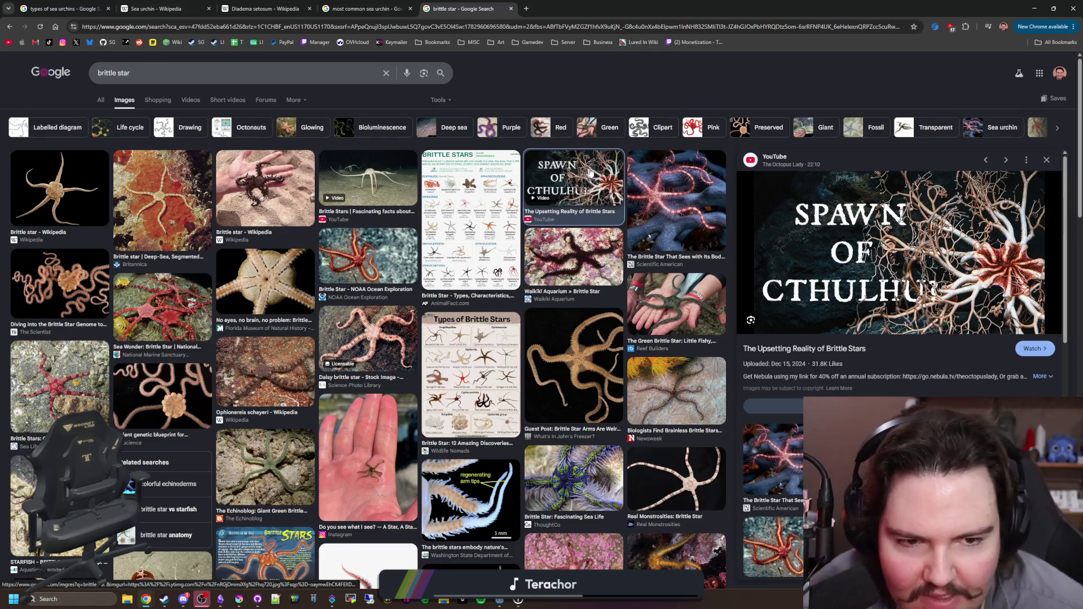
pyautogui.scroll(-2, 866, 272)
pyautogui.click(885, 344)
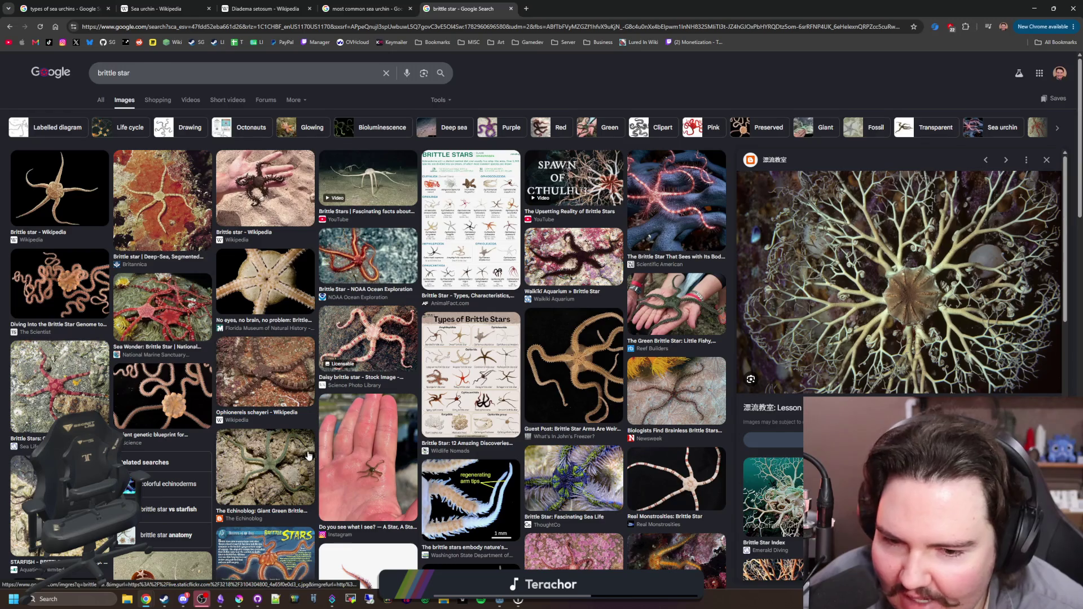
# - Scroll through more brittle star images, then go back to the All results
pyautogui.scroll(-5, 389, 428)
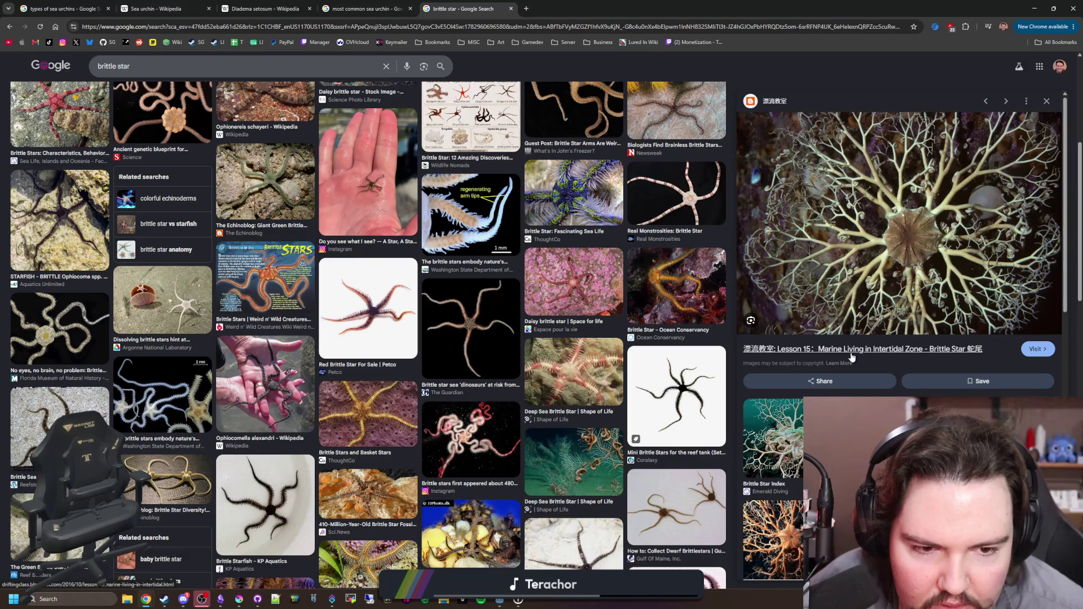
pyautogui.scroll(-2, 355, 366)
pyautogui.scroll(-5, 314, 357)
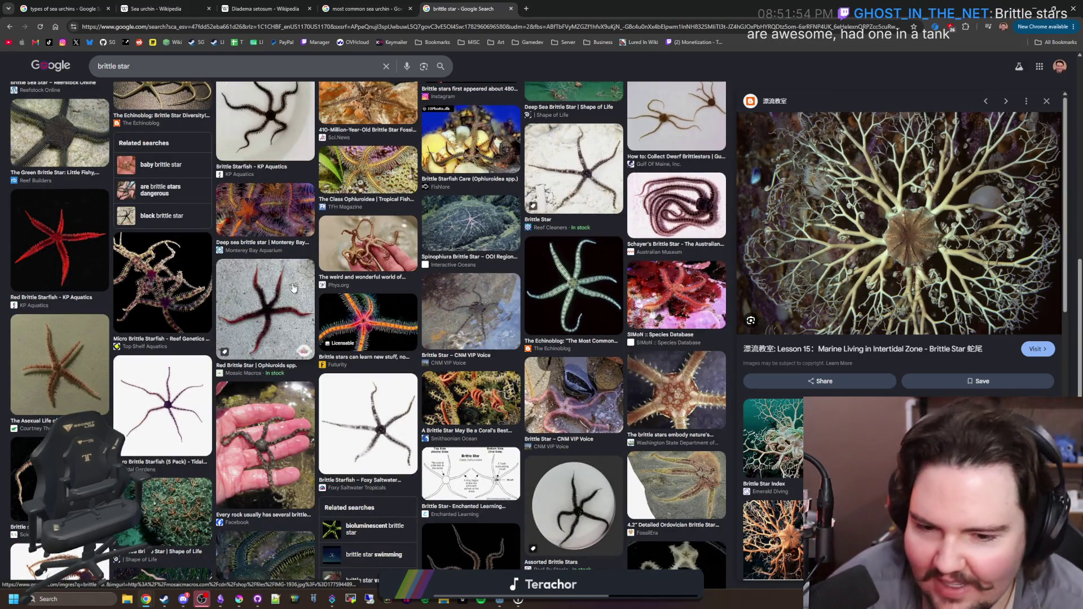
pyautogui.scroll(-5, 293, 288)
pyautogui.scroll(10, 313, 244)
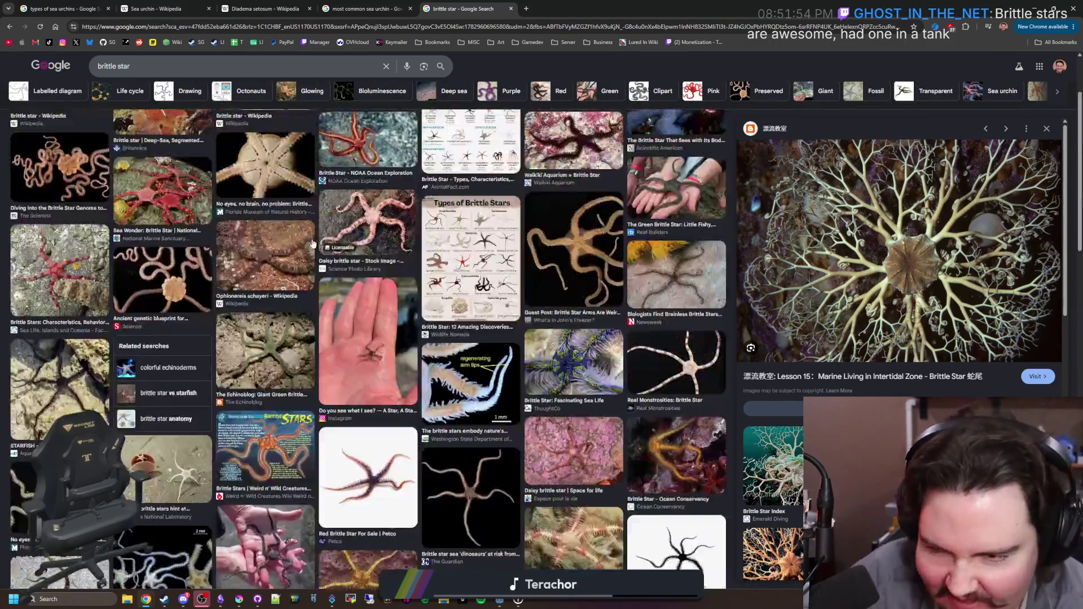
pyautogui.scroll(3, 313, 244)
pyautogui.click(101, 101)
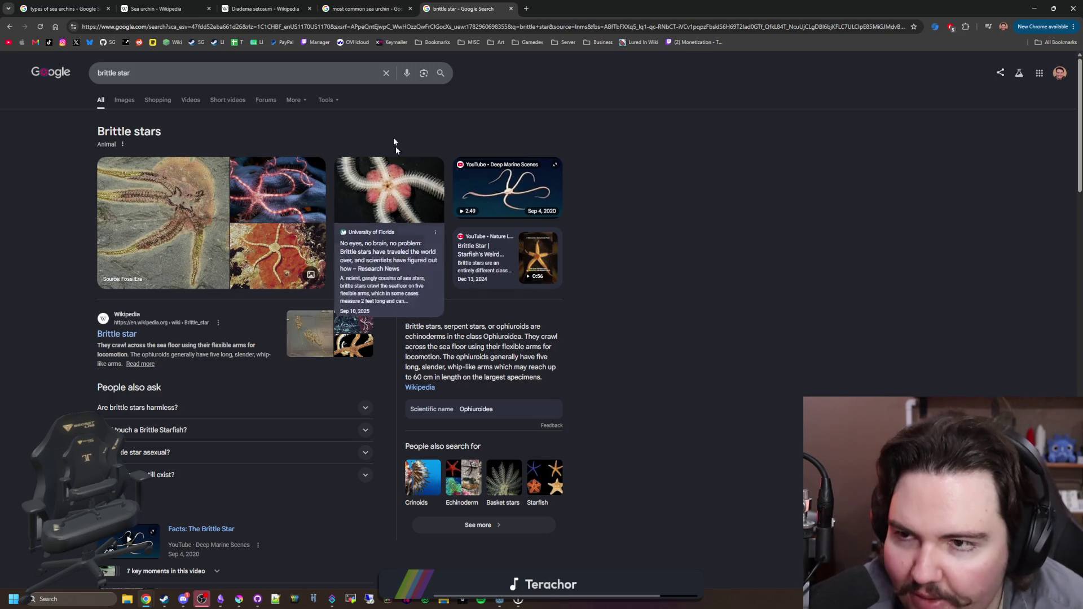
# - Load the streamer's Twitch channel in a new tab, expand followed channels, and restore the browser window with Win+Down
pyautogui.click(526, 6)
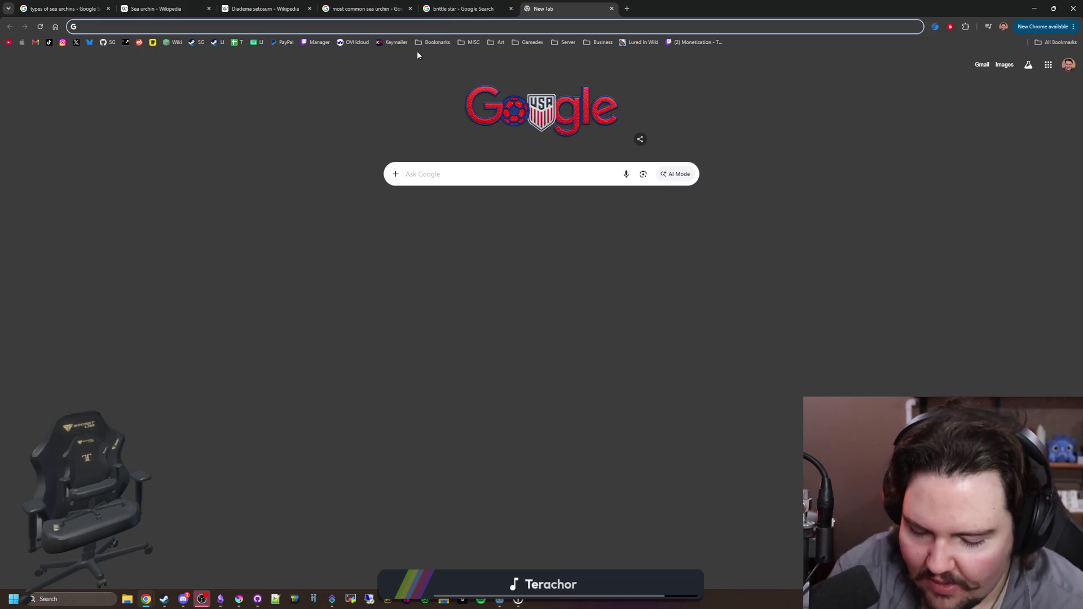
pyautogui.write('twi')
pyautogui.press('Return')
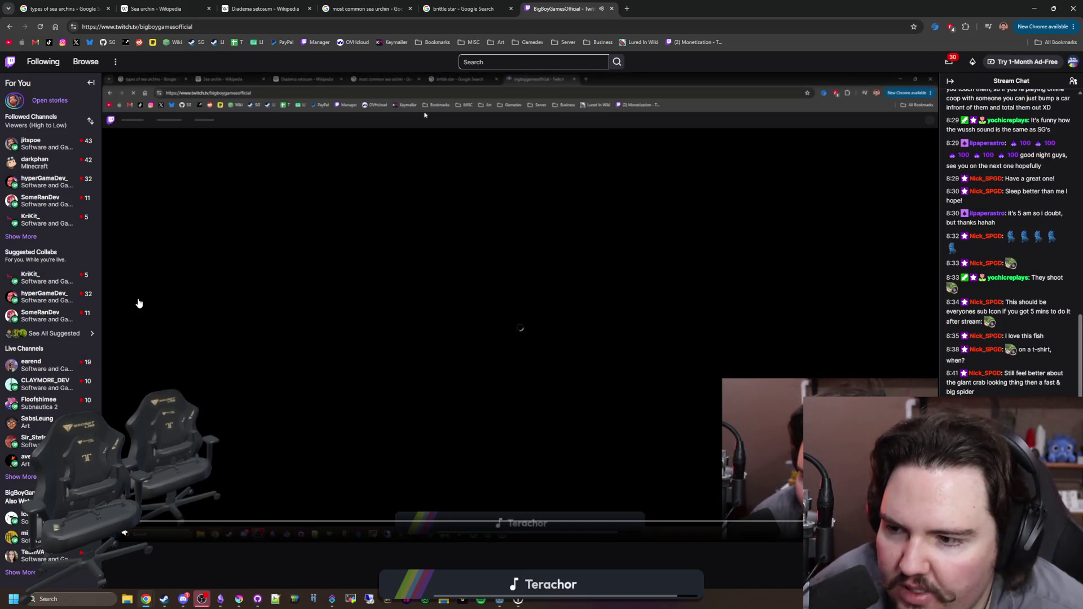
pyautogui.click(21, 236)
pyautogui.moveTo(56, 202)
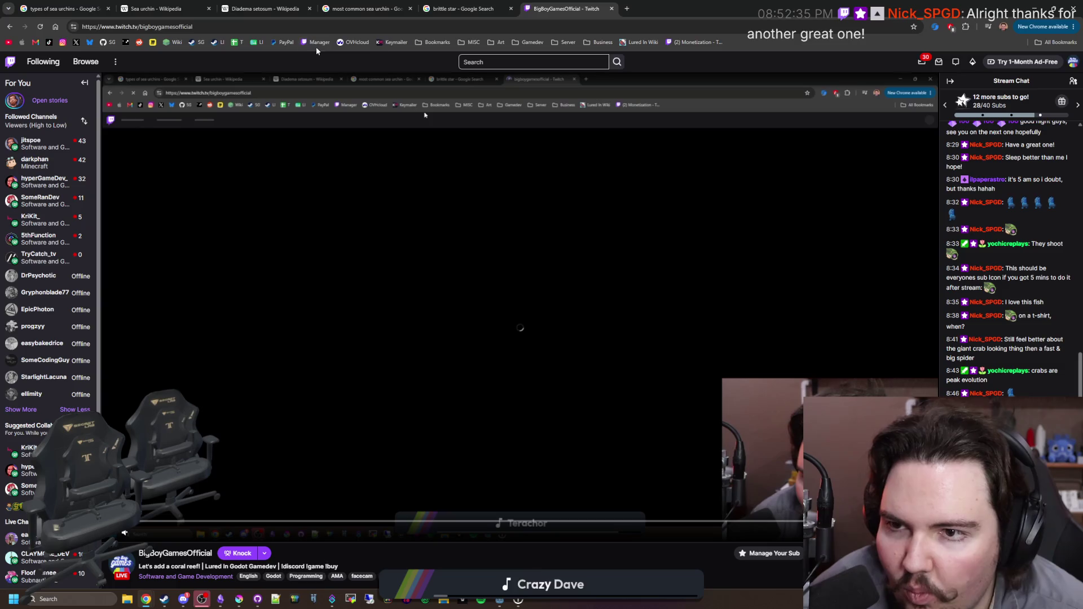
pyautogui.press('super+Down')
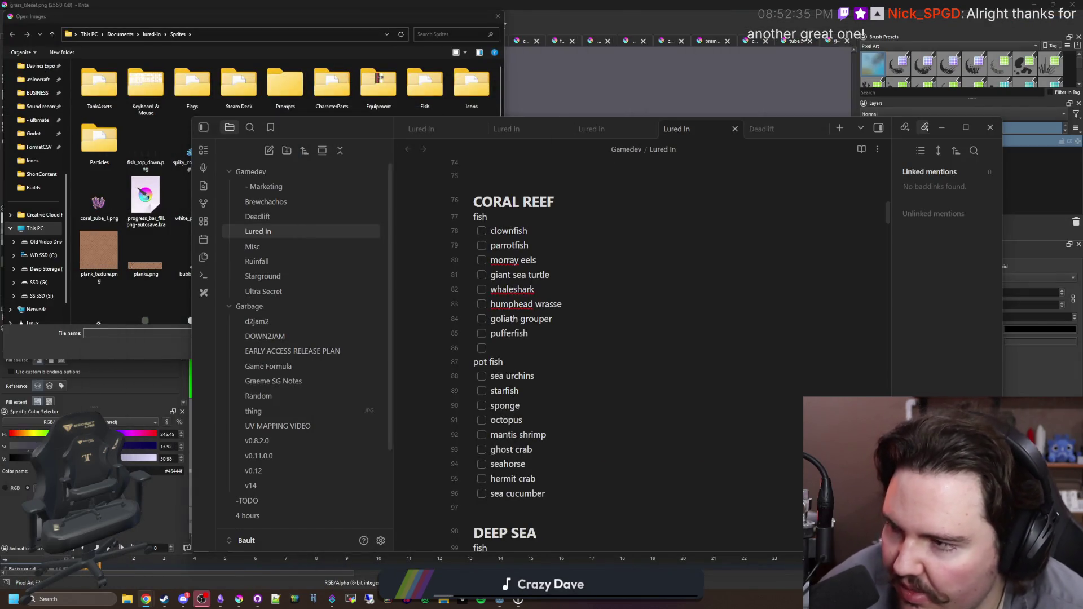
# - Drag the restored Chrome window from the left edge to the screen centre over the Obsidian notes
pyautogui.moveTo(45, 131); pyautogui.dragTo(599, 157)
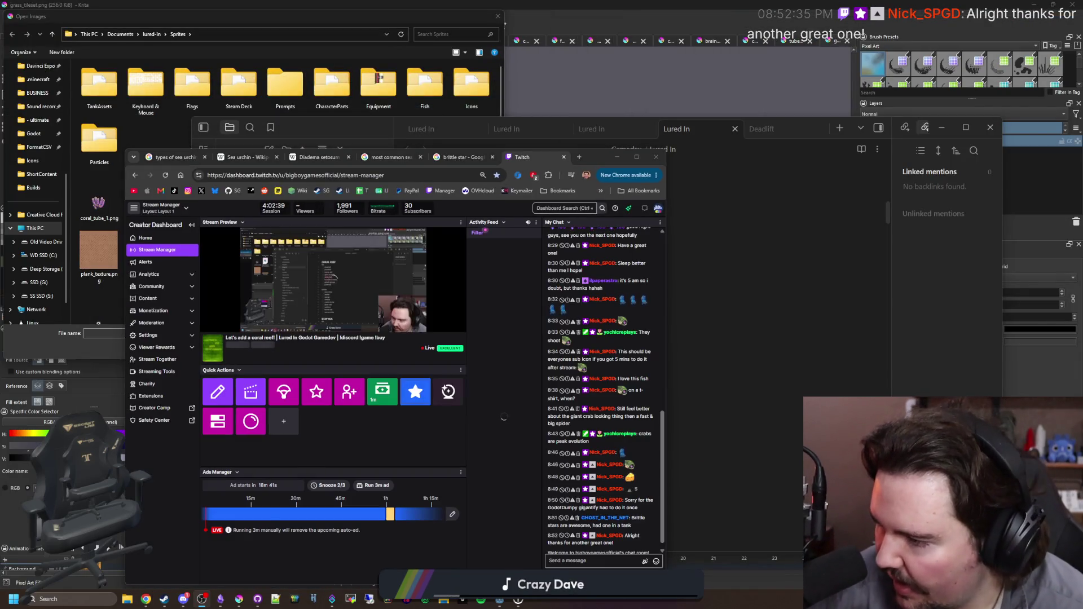